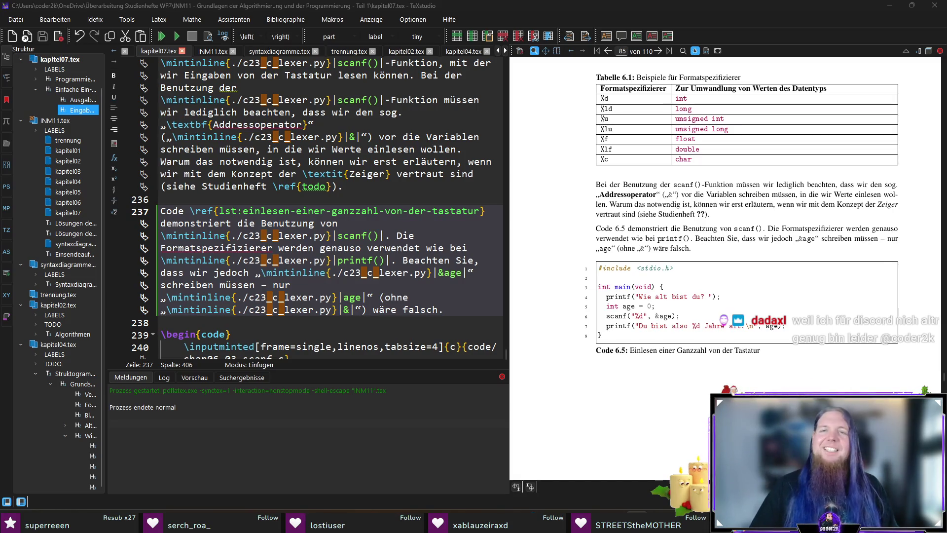
Jump from the preview to the scanf paragraph and change 'lesen' to 'einlesen' on line 235.
{"action": "scroll", "coordinate": [379, 323], "scroll_direction": "down", "scroll_amount": 2}
{"action": "left_click", "coordinate": [280, 349]}
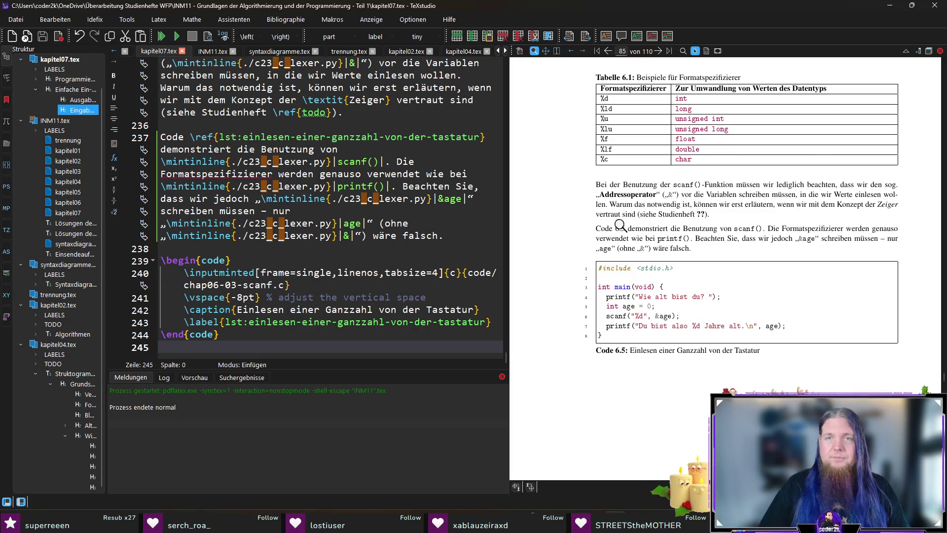
{"action": "scroll", "coordinate": [614, 231], "scroll_direction": "up", "scroll_amount": 3}
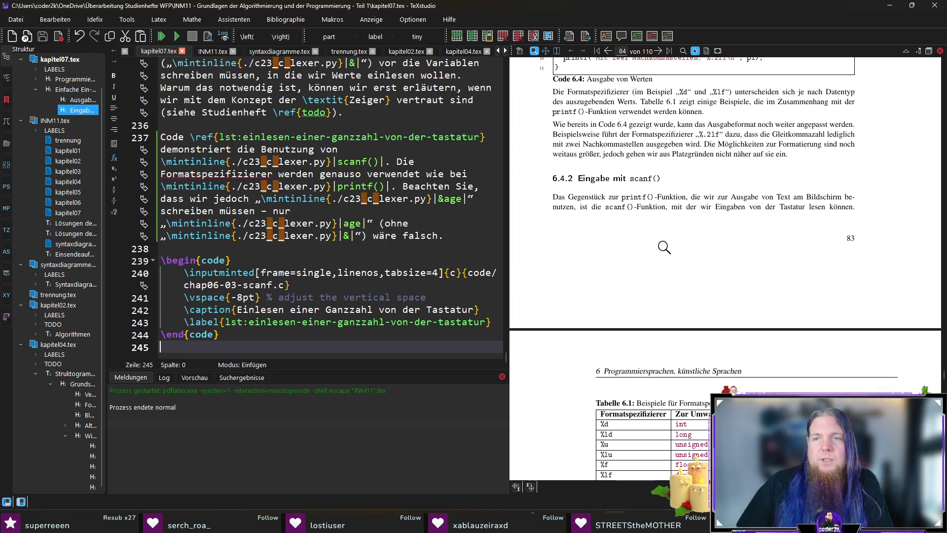
{"action": "scroll", "coordinate": [597, 249], "scroll_direction": "down", "scroll_amount": 2}
{"action": "scroll", "coordinate": [568, 255], "scroll_direction": "up", "scroll_amount": 1}
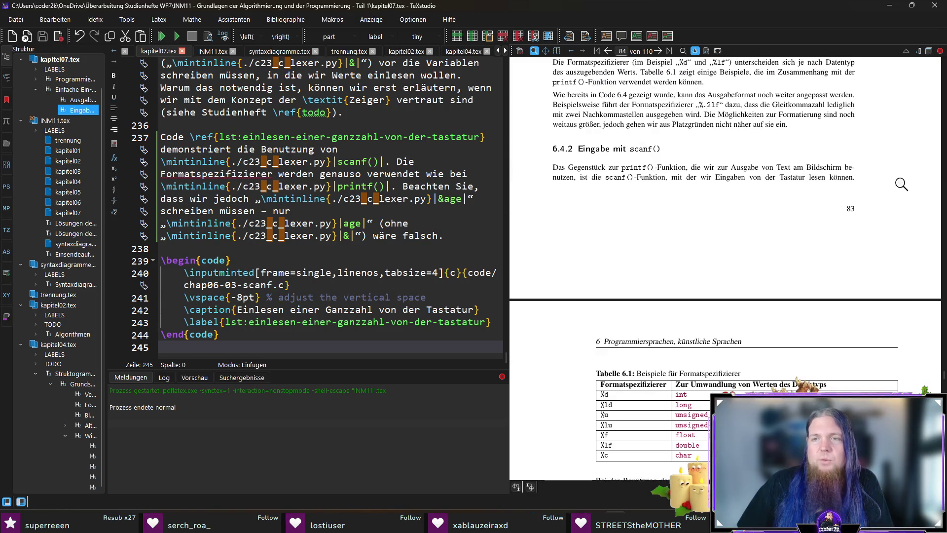
{"action": "left_click", "coordinate": [816, 178], "text": "ctrl"}
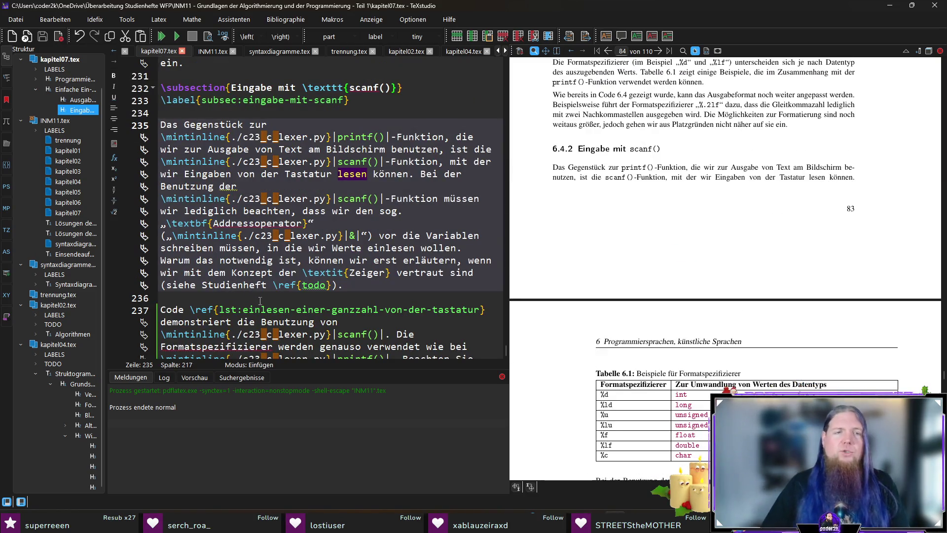
{"action": "type", "text": "ein"}
Recompile the document and scroll through the PDF preview to verify the edit.
{"action": "key", "text": "F5"}
{"action": "scroll", "coordinate": [556, 254], "scroll_direction": "down", "scroll_amount": 5}
{"action": "scroll", "coordinate": [569, 295], "scroll_direction": "down", "scroll_amount": 1}
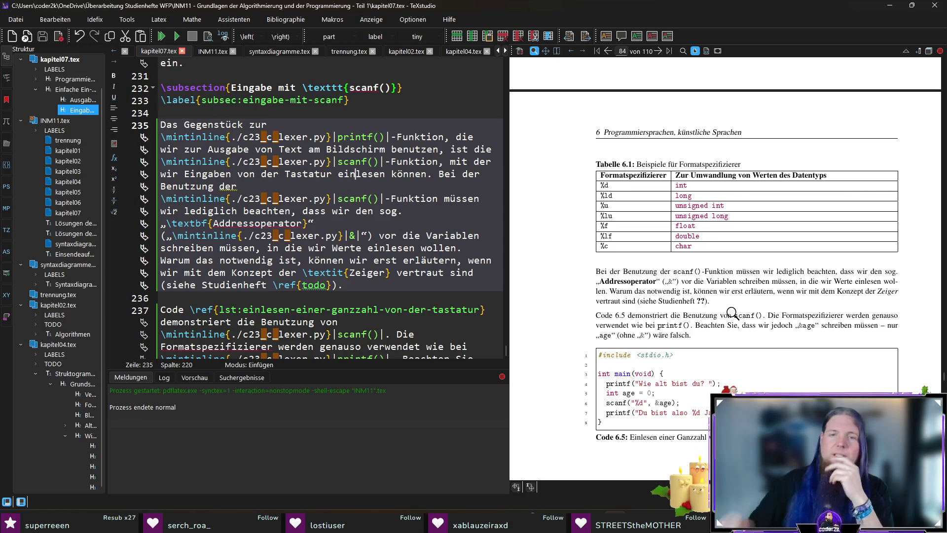
{"action": "scroll", "coordinate": [563, 307], "scroll_direction": "down", "scroll_amount": 3}
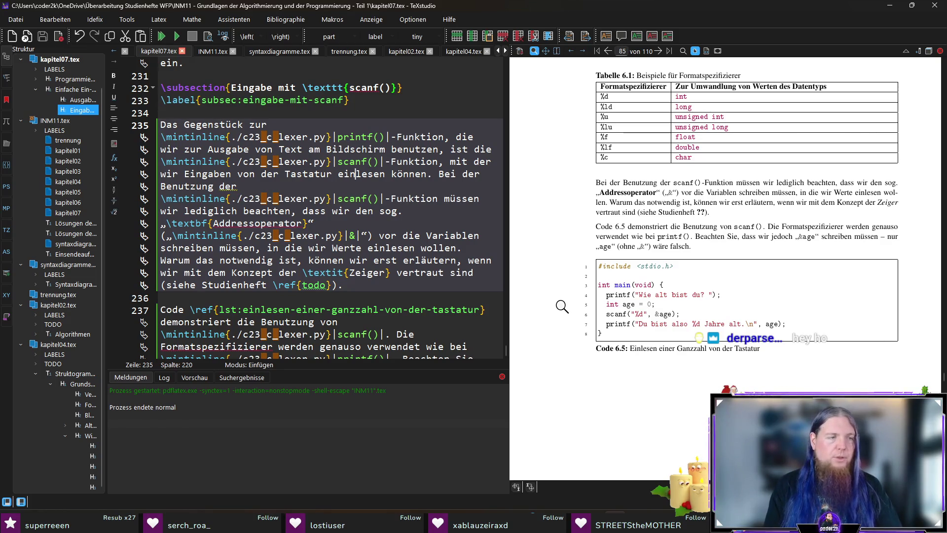
{"action": "scroll", "coordinate": [575, 290], "scroll_direction": "down", "scroll_amount": 5}
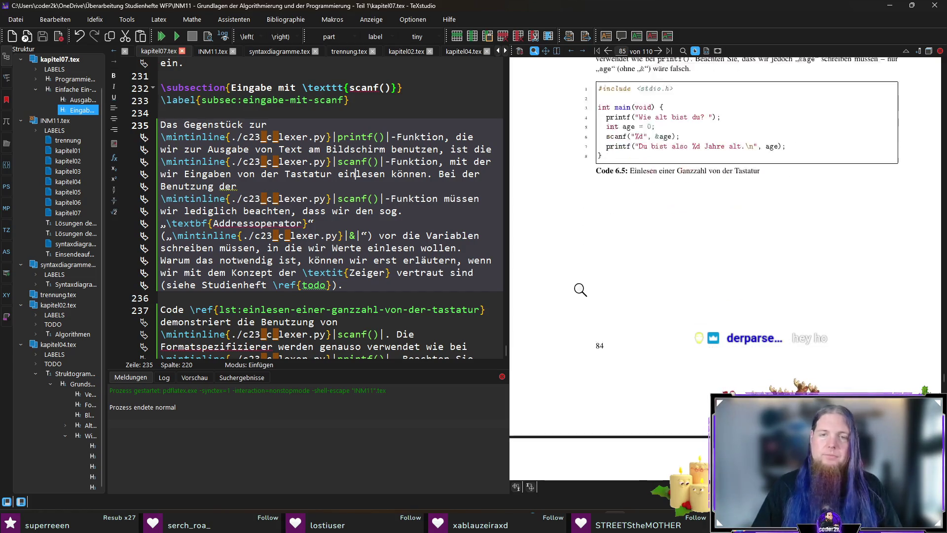
{"action": "scroll", "coordinate": [603, 281], "scroll_direction": "up", "scroll_amount": 4}
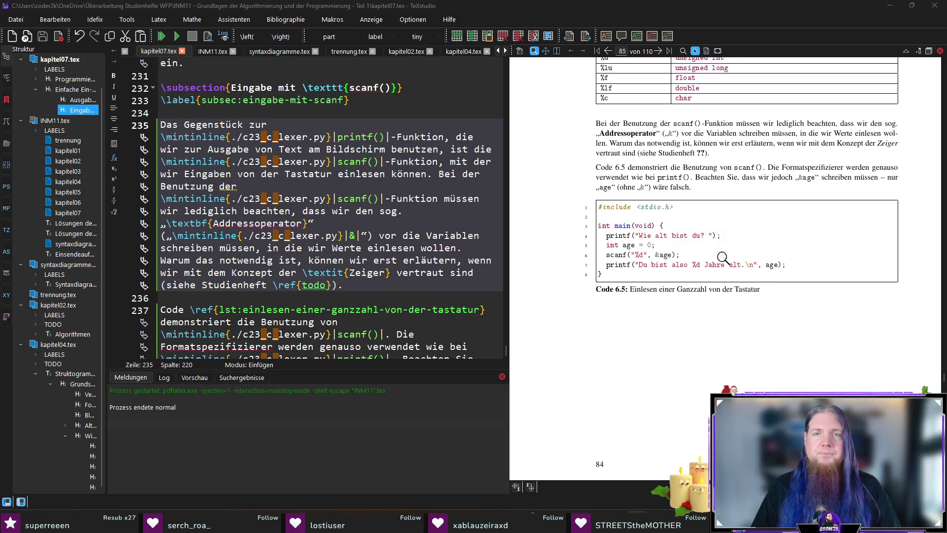
{"action": "scroll", "coordinate": [723, 258], "scroll_direction": "up", "scroll_amount": 5}
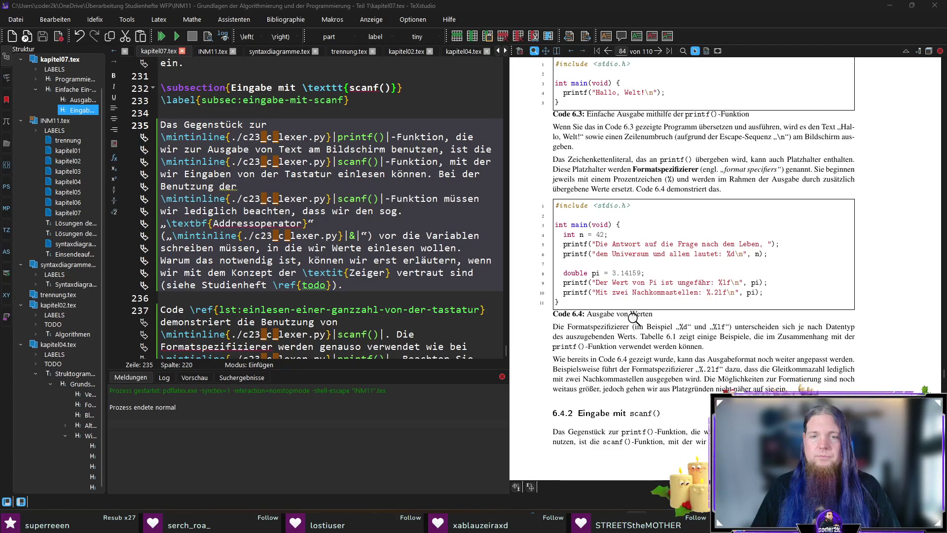
{"action": "scroll", "coordinate": [633, 318], "scroll_direction": "up", "scroll_amount": 5}
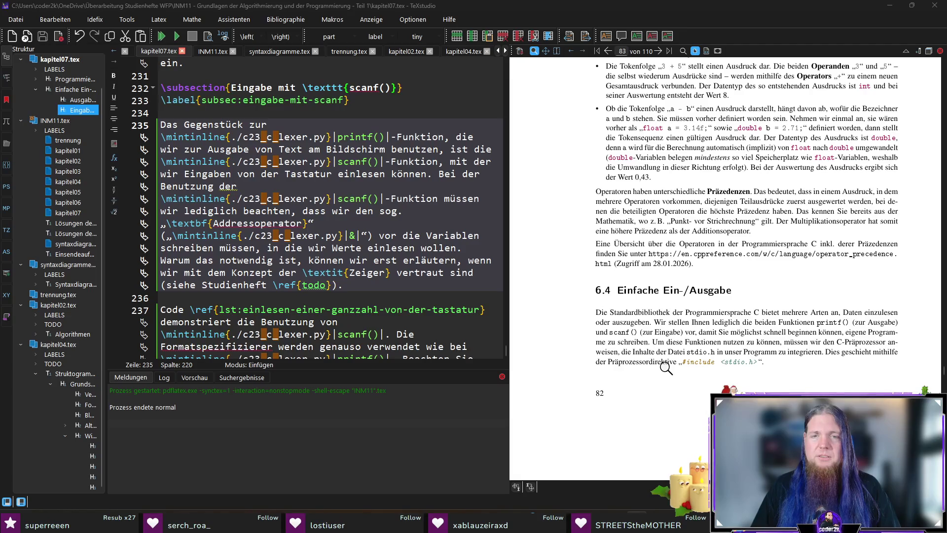
{"action": "scroll", "coordinate": [667, 368], "scroll_direction": "down", "scroll_amount": 15}
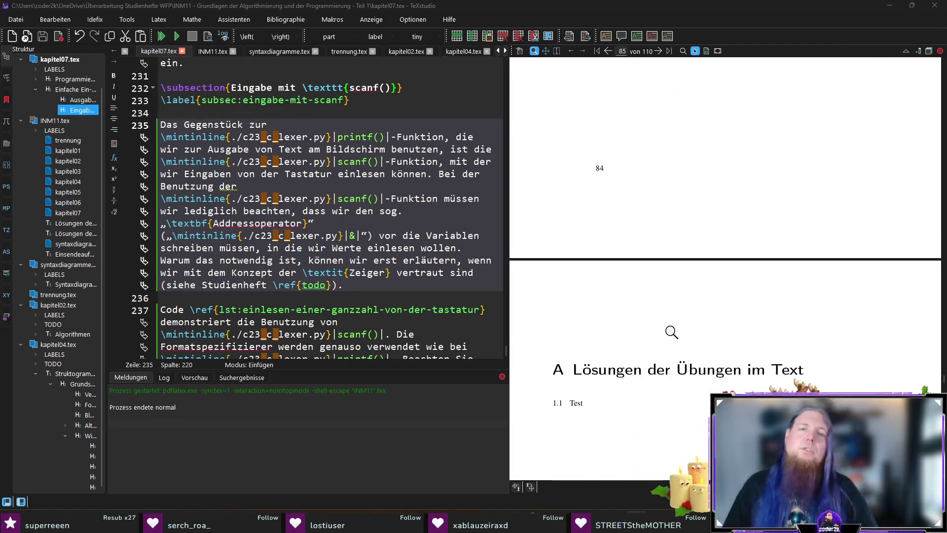
{"action": "scroll", "coordinate": [673, 321], "scroll_direction": "up", "scroll_amount": 8}
{"action": "scroll", "coordinate": [234, 268], "scroll_direction": "down", "scroll_amount": 5}
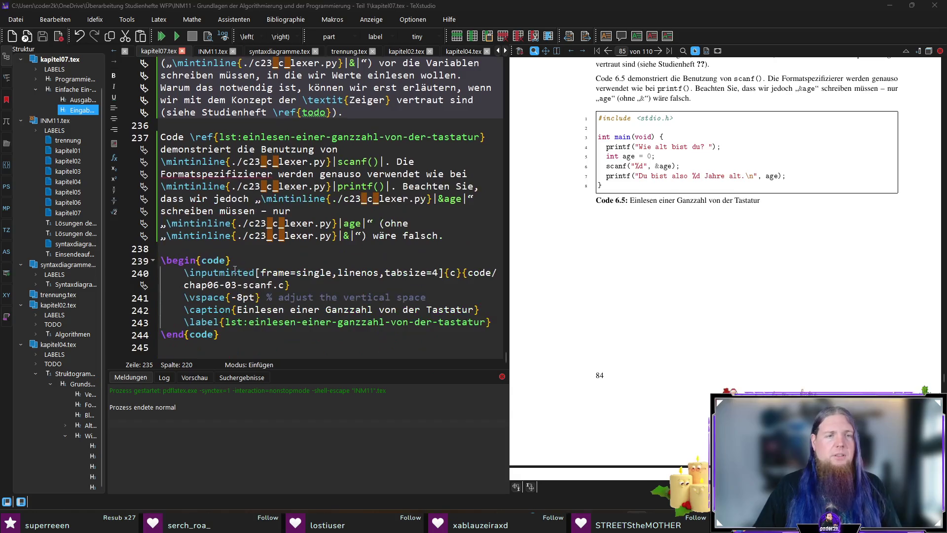
{"action": "left_click", "coordinate": [219, 344]}
Insert \section{Kontrollstrukturen} with \label{sec:kontrollstrukturen} and blank lines below the scanf listing.
{"action": "key", "text": "Return"}
{"action": "type", "text": "\\sect"}
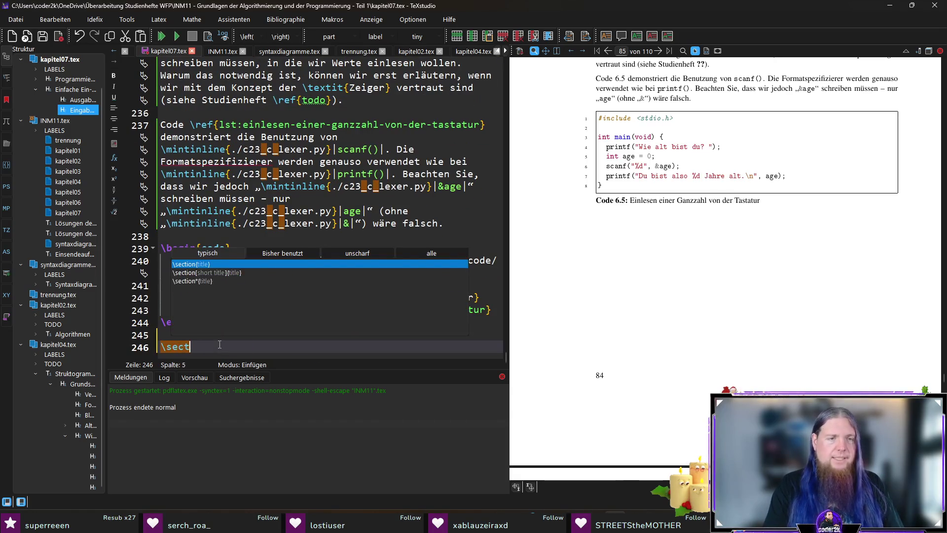
{"action": "key", "text": "Return"}
{"action": "type", "text": "Kontrollstrukturen"}
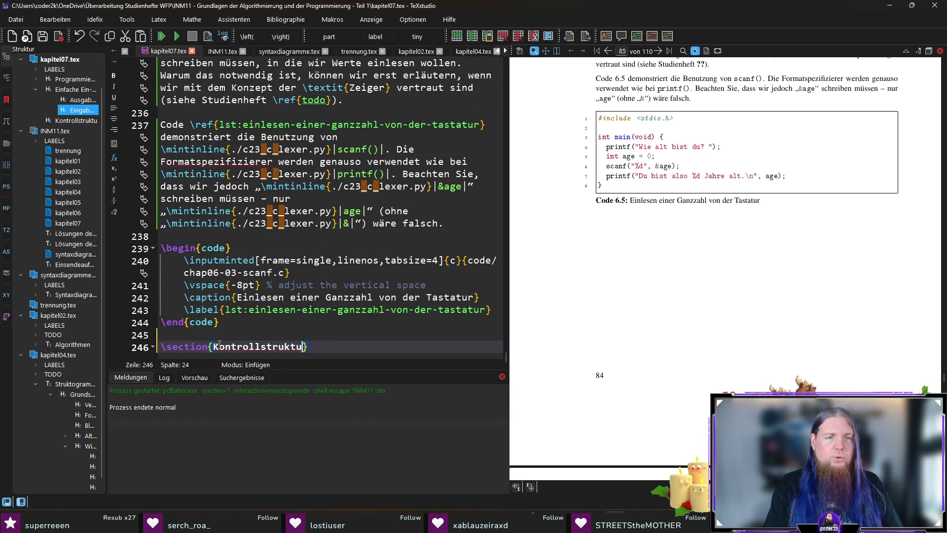
{"action": "key", "text": "End"}
{"action": "key", "text": "Return"}
{"action": "type", "text": "\\l"}
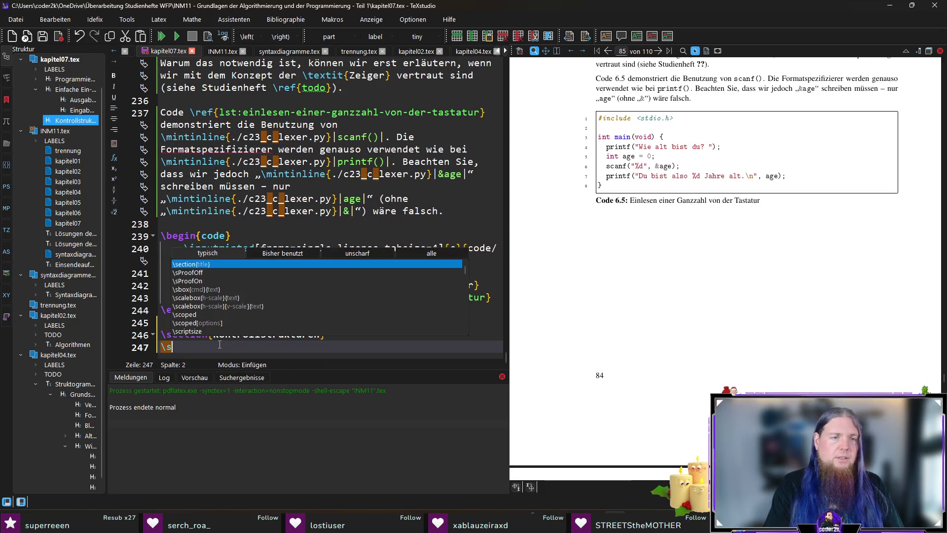
{"action": "type", "text": "abel"}
{"action": "key", "text": "Return"}
{"action": "type", "text": "sec:kon"}
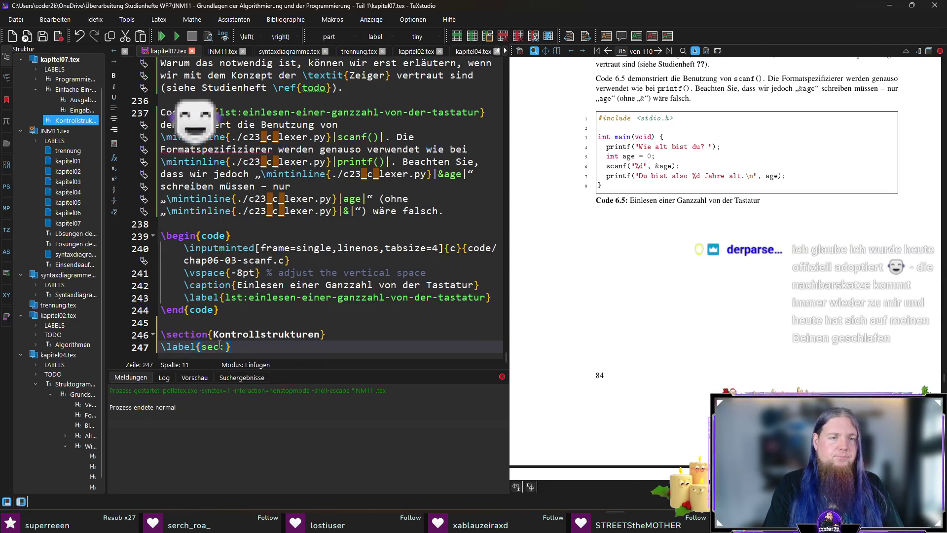
{"action": "type", "text": "trollstrukturen"}
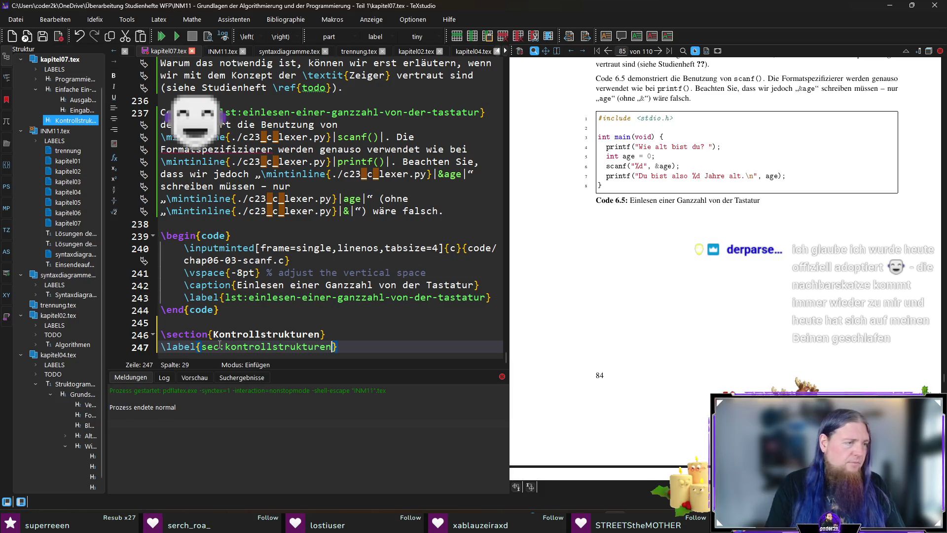
{"action": "key", "text": "Right"}
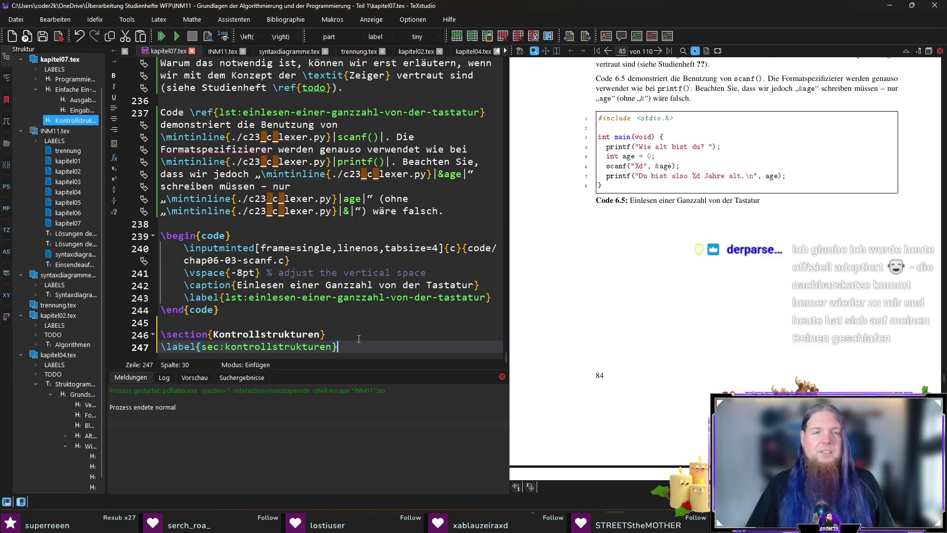
{"action": "key", "text": "Return"}
{"action": "key", "text": "Return"}
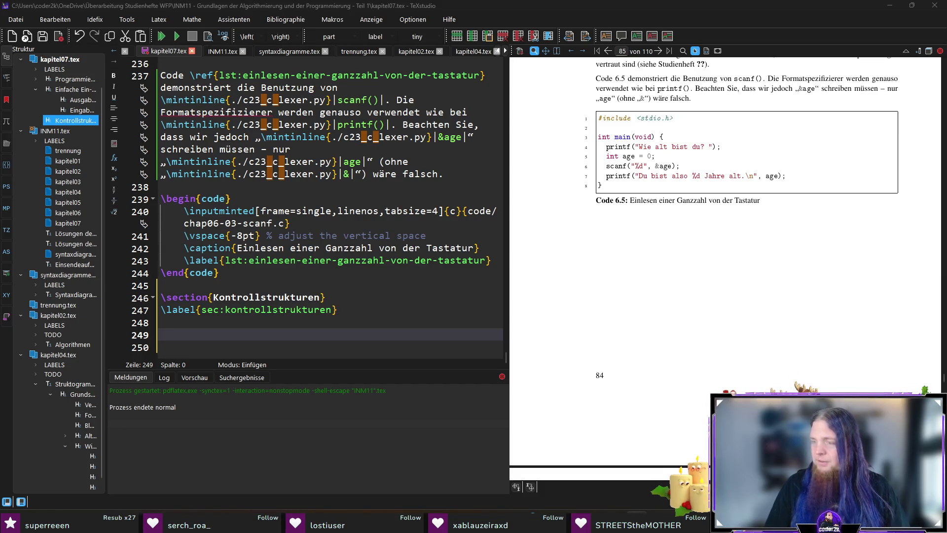
Switch to GPI21.pdf in Acrobat and scroll to the Abbildung 4.1 control-structure overview.
{"action": "key", "text": "alt+Tab"}
{"action": "scroll", "coordinate": [535, 372], "scroll_direction": "down", "scroll_amount": 1}
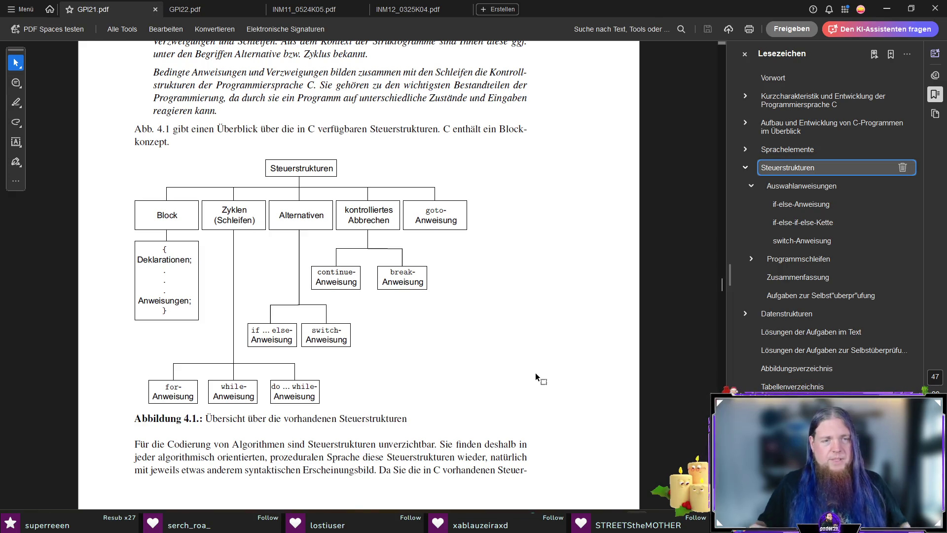
Switch back to kapitel07.tex in TeXstudio.
{"action": "key", "text": "alt+Tab"}
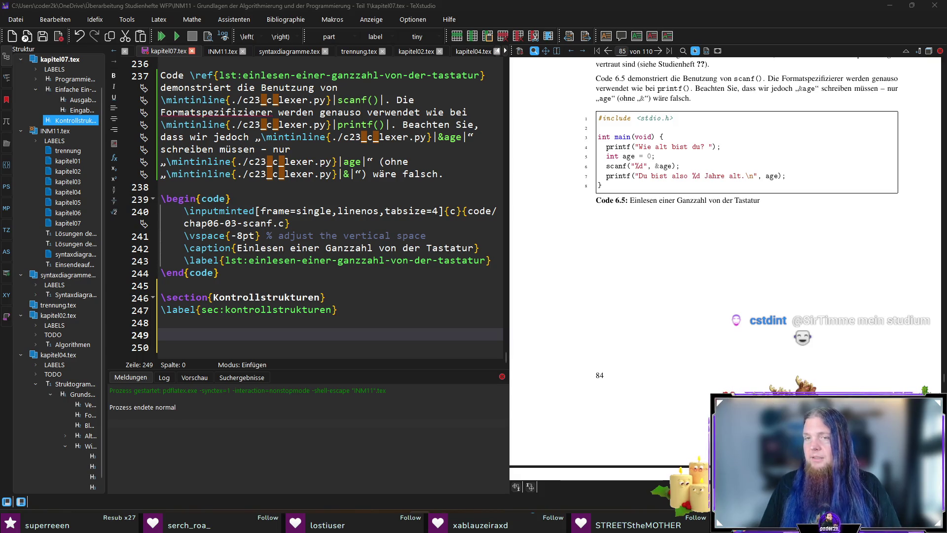
Paste the figure environment under the label and set its image path to media/kontrollstrukturen.
{"action": "left_click", "coordinate": [203, 331]}
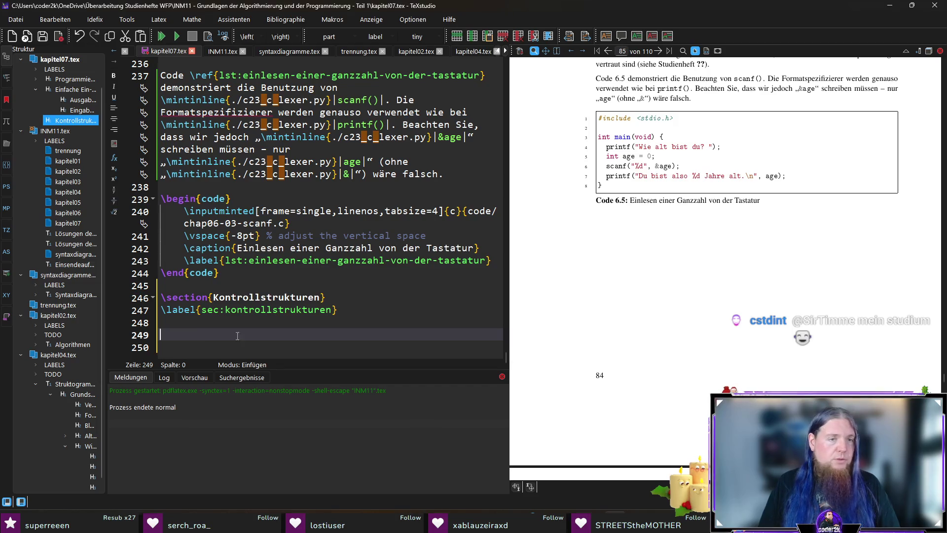
{"action": "type", "text": "\\begin{figure}[htbp]     \\includegraphics{media/Steuerstrukturen}     \\caption{\\label{fig:uebersicht-ueber-die-vorhandenen-steuerstrukturen}Übersicht über die vorhandenen Steuerstrukturen} \\end{figure}"}
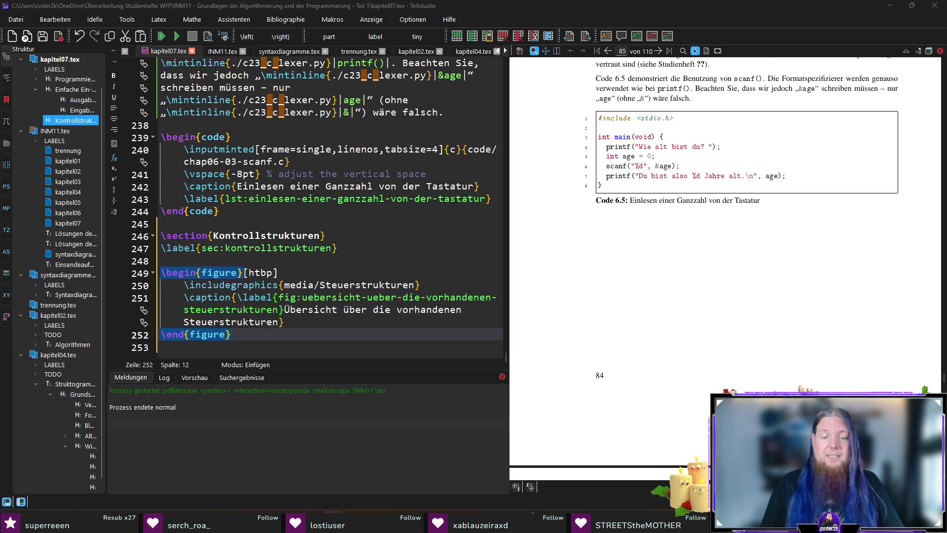
{"action": "double_click", "coordinate": [370, 285]}
{"action": "type", "text": "kontrollstrukturen"}
{"action": "key", "text": "End"}
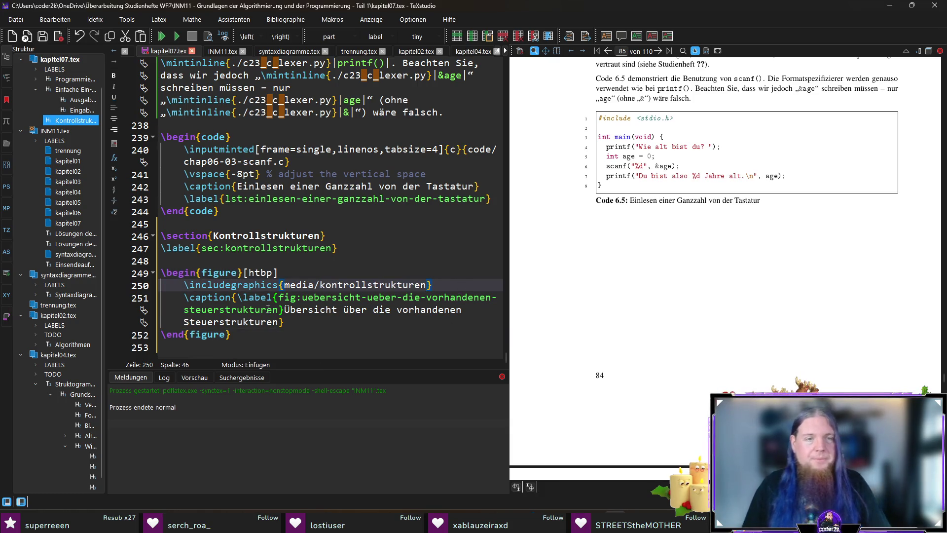
Set the figure label to kontrollstrukturen and the caption to 'Übersicht über die vorhandenen Kontrollstrukturen', then compile.
{"action": "left_click", "coordinate": [280, 310]}
{"action": "double_click", "coordinate": [356, 285]}
{"action": "key", "text": "ctrl+c"}
{"action": "double_click", "coordinate": [232, 309]}
{"action": "key", "text": "ctrl+v"}
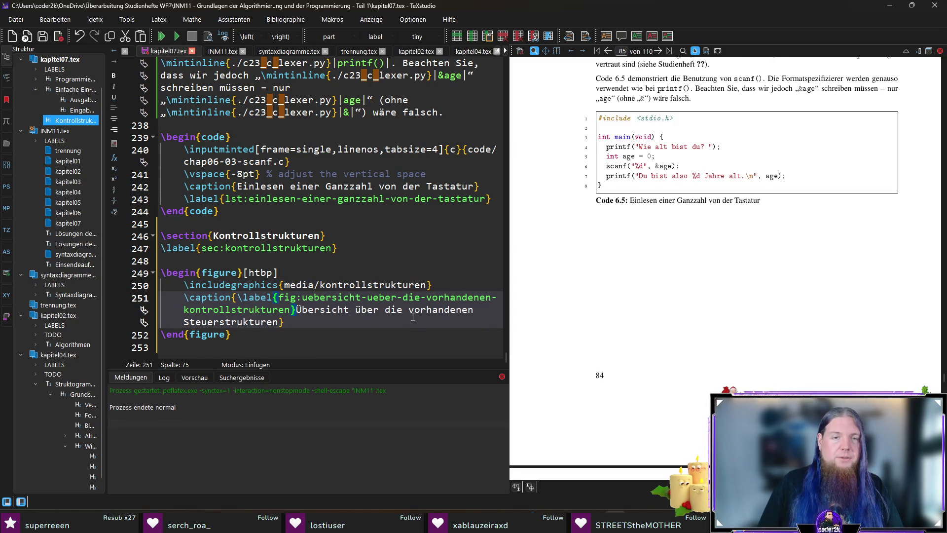
{"action": "double_click", "coordinate": [197, 323]}
{"action": "type", "text": "Kontrollstr"}
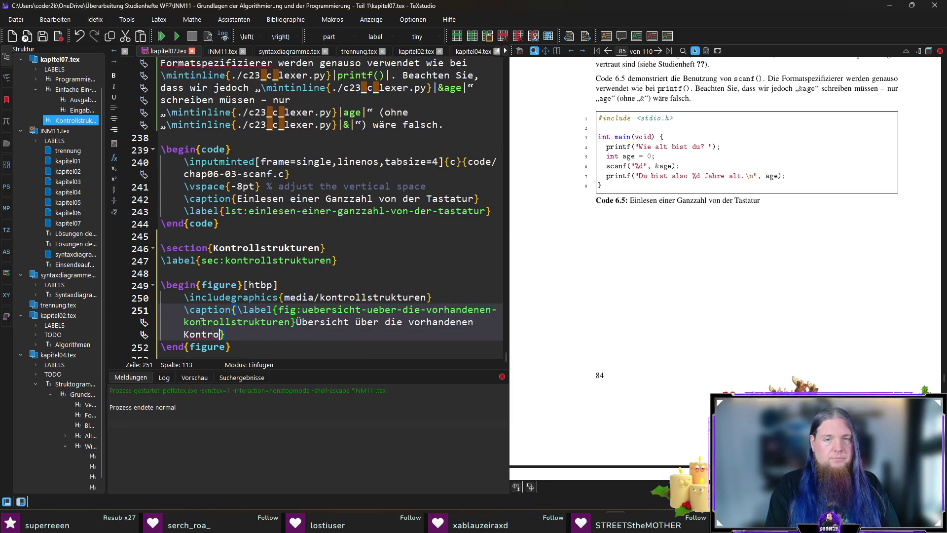
{"action": "type", "text": "ukturen"}
{"action": "key", "text": "F5"}
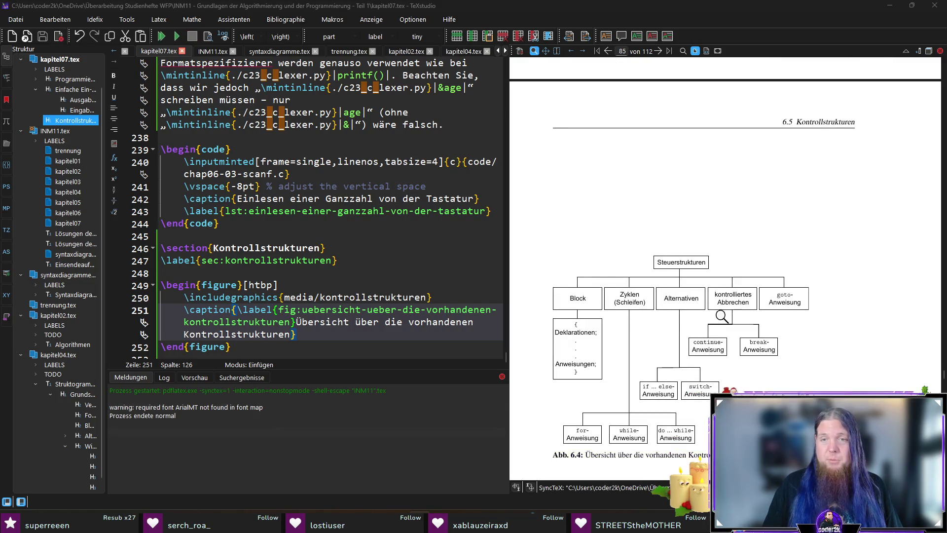
Zoom into the Abb. 6.4 Steuerstrukturen diagram in the PDF preview.
{"action": "left_click", "coordinate": [663, 262]}
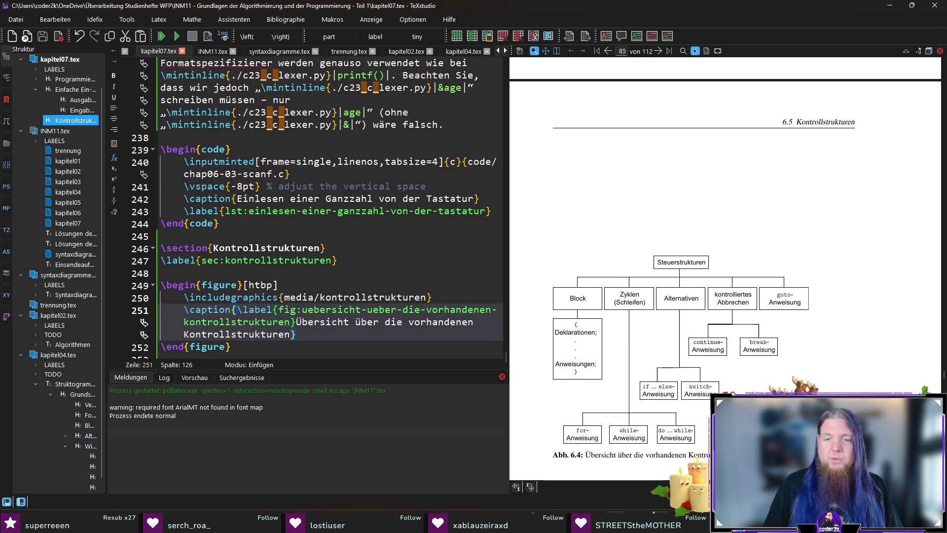
{"action": "mouse_move", "coordinate": [587, 524]}
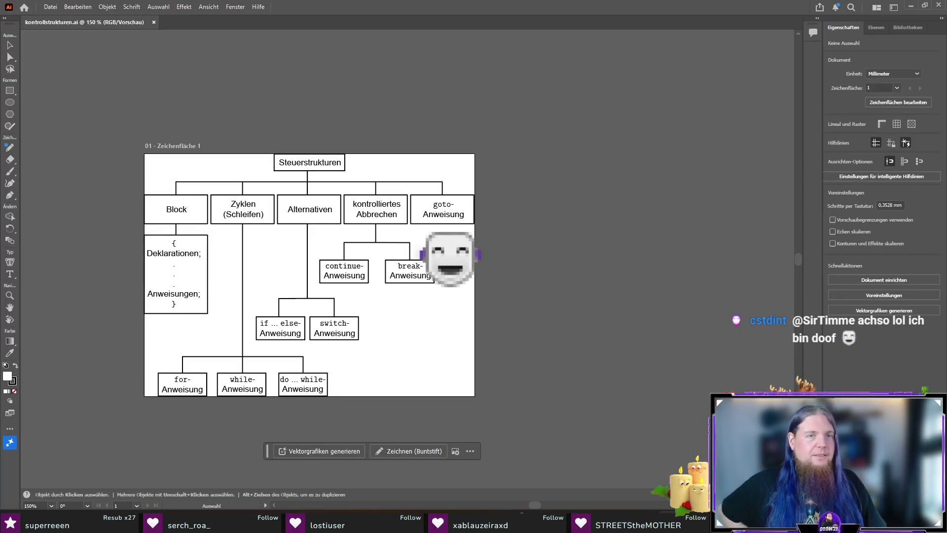
Change the diagram heading from 'Steuerstrukturen' to 'Kontrollstrukturen', deselect, and save kontrollstrukturen.ai.
{"action": "double_click", "coordinate": [326, 162]}
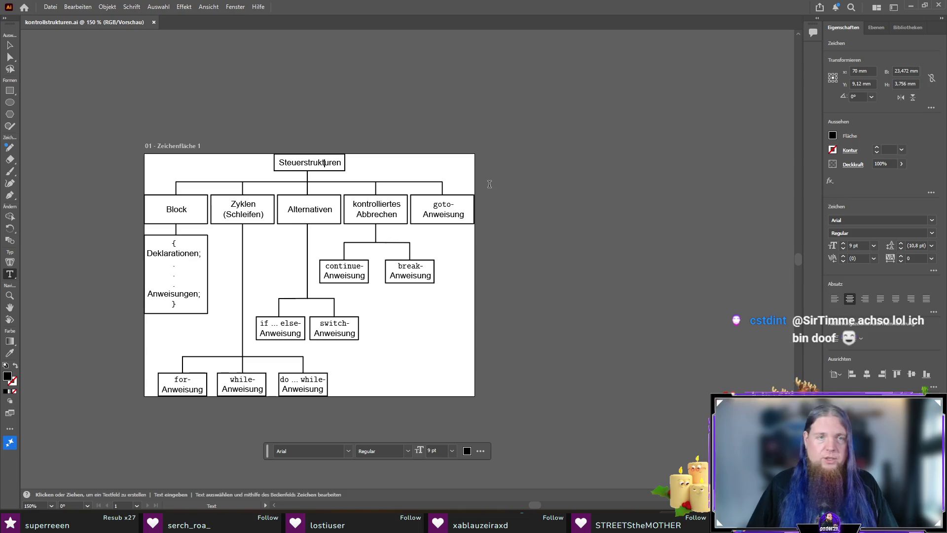
{"action": "key", "text": "Left"}
{"action": "key", "text": "Left"}
{"action": "key", "text": "Left"}
{"action": "key", "text": "shift+Home"}
{"action": "type", "text": "Kontroll"}
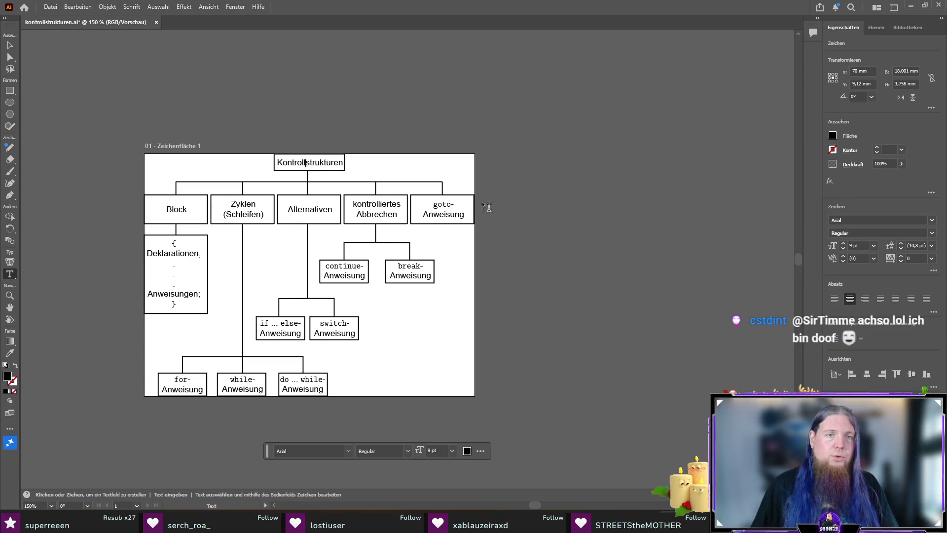
{"action": "left_click", "coordinate": [8, 48]}
{"action": "left_click", "coordinate": [145, 268]}
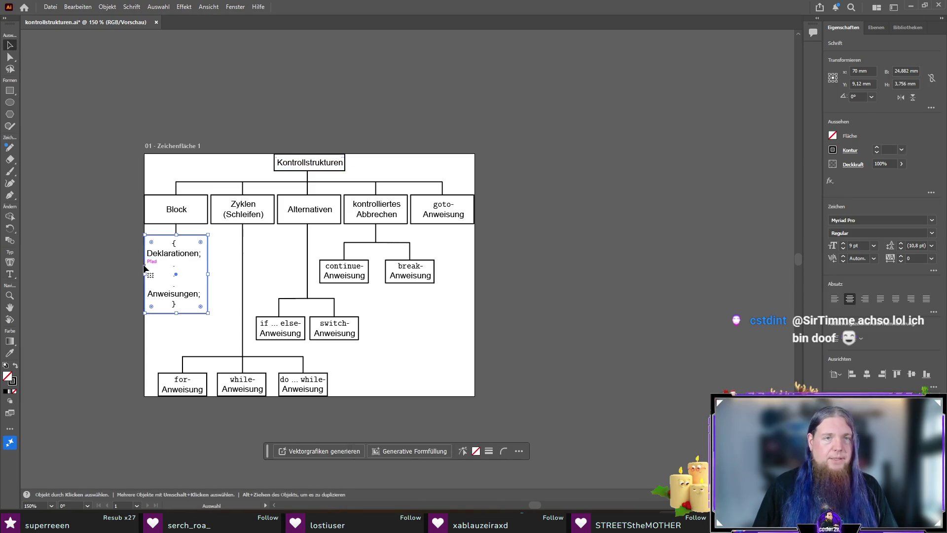
{"action": "left_click", "coordinate": [129, 265]}
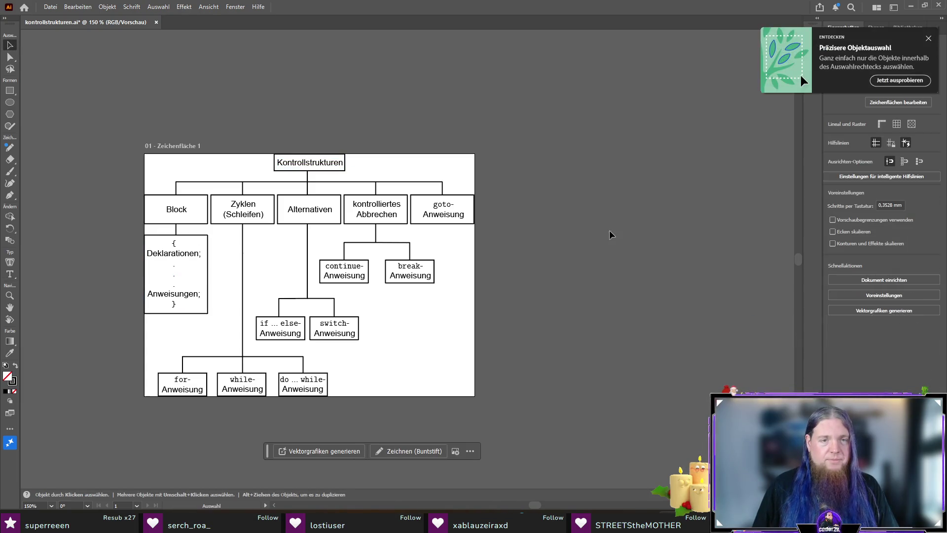
{"action": "key", "text": "ctrl+s"}
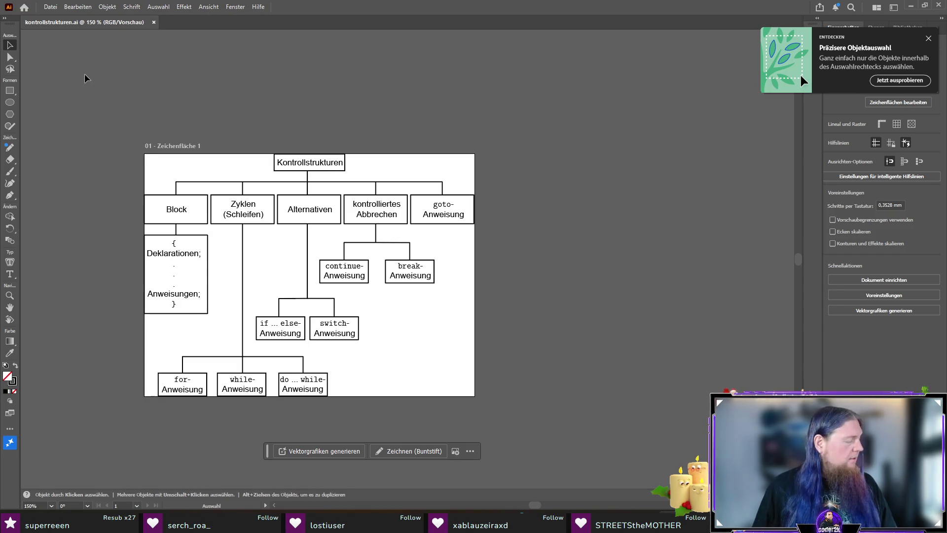
Save a copy of the diagram in another file format, accepting its options and warning, and return to TeXstudio.
{"action": "left_click", "coordinate": [50, 7]}
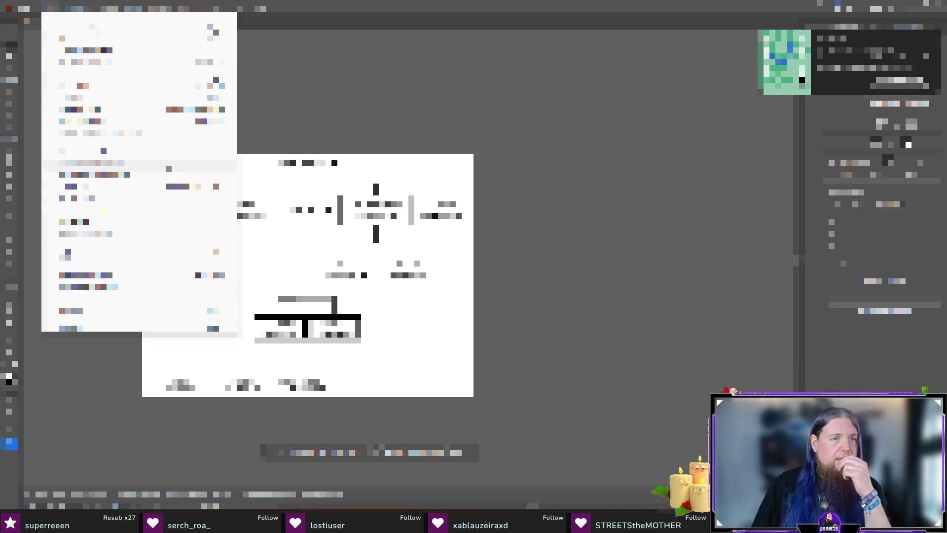
{"action": "mouse_move", "coordinate": [187, 222]}
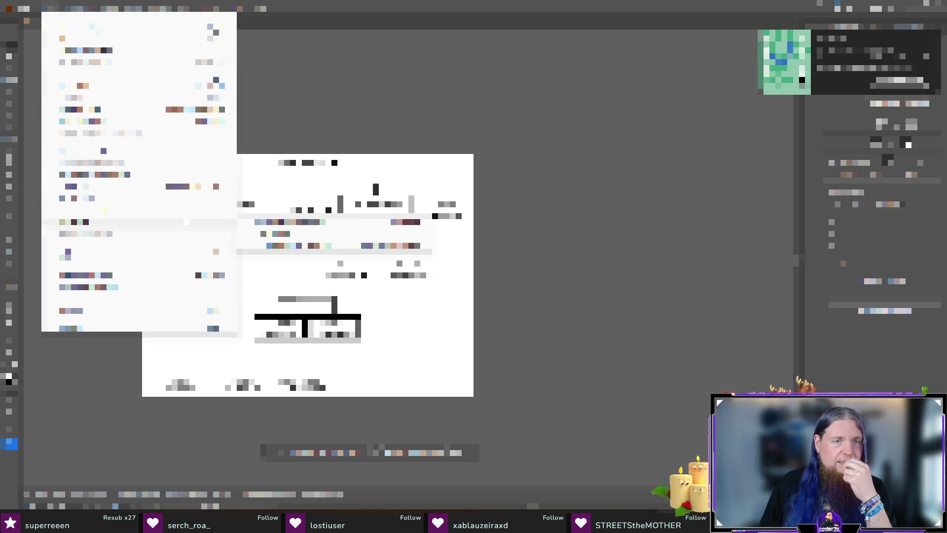
{"action": "left_click", "coordinate": [148, 154]}
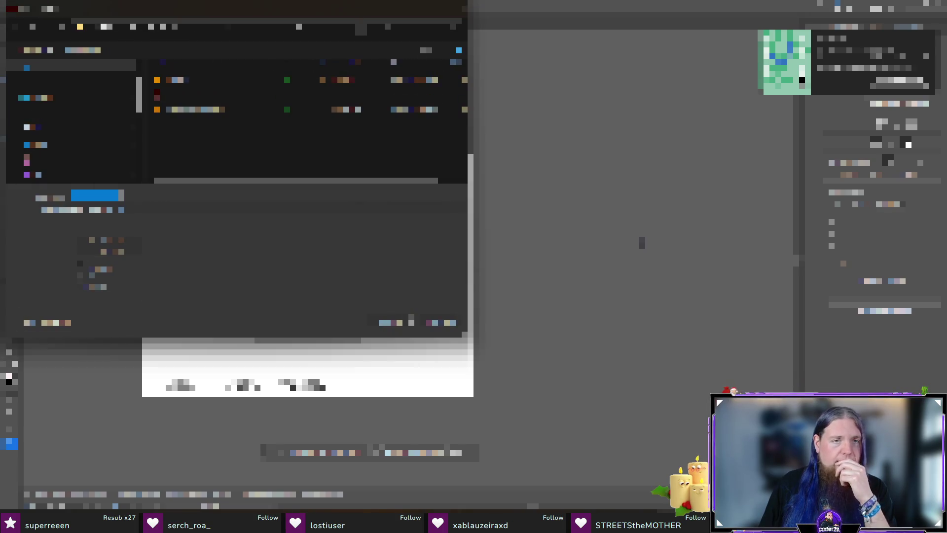
{"action": "left_click", "coordinate": [169, 210]}
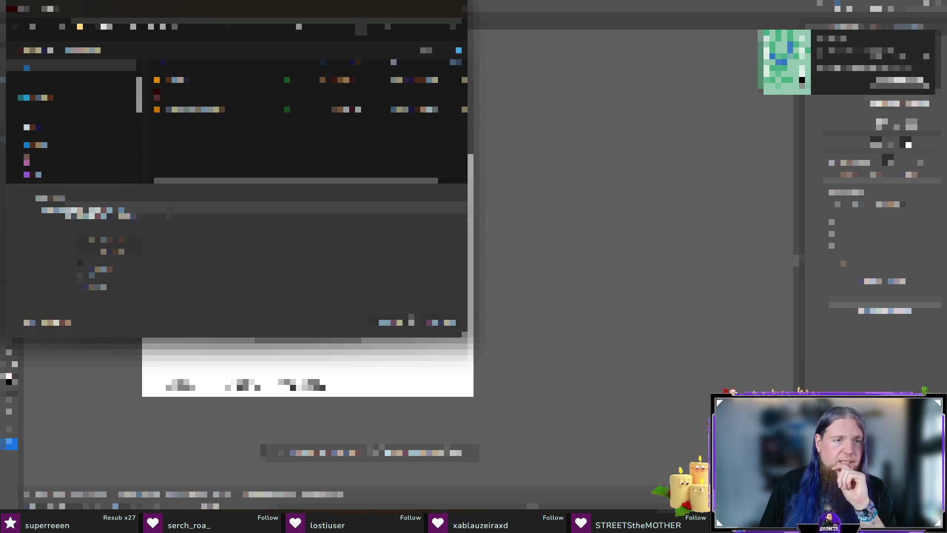
{"action": "left_click", "coordinate": [168, 239]}
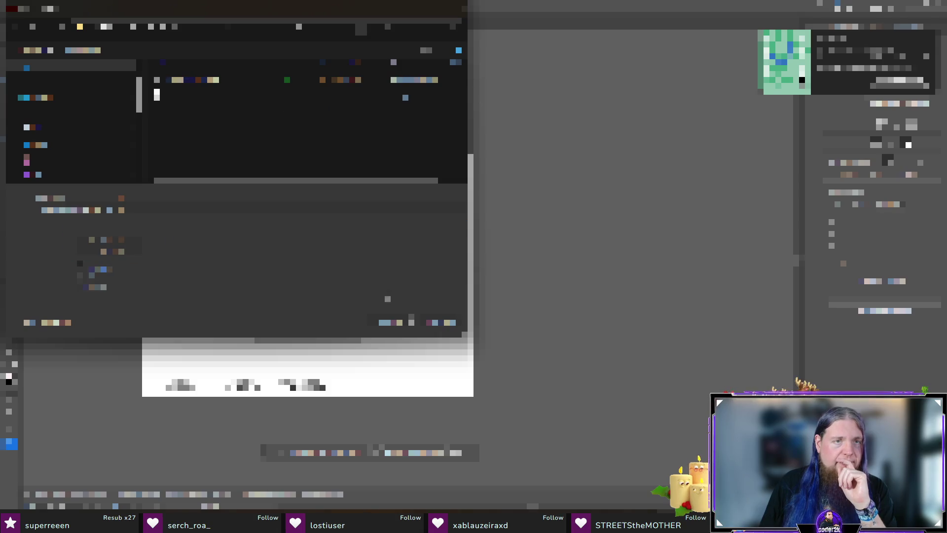
{"action": "left_click", "coordinate": [393, 323]}
{"action": "left_click", "coordinate": [512, 305]}
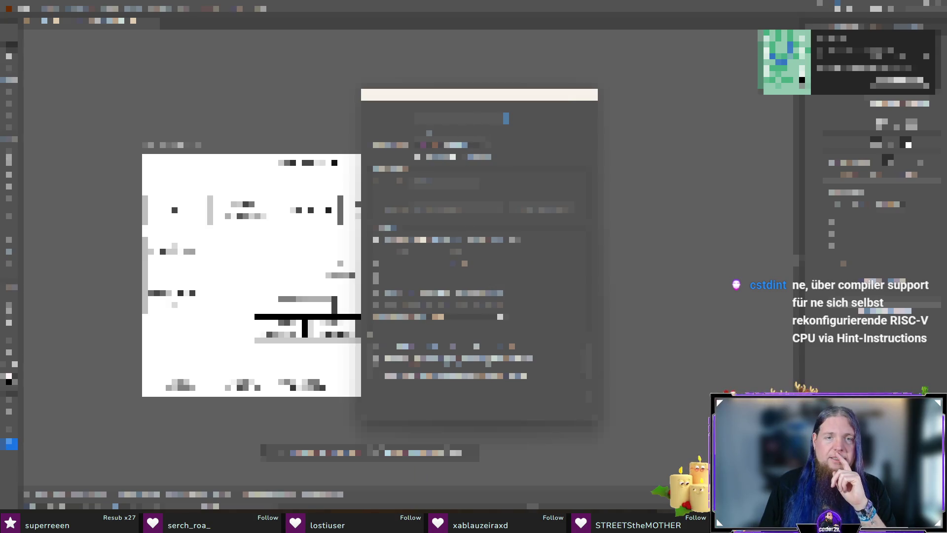
{"action": "left_click", "coordinate": [518, 399]}
{"action": "key", "text": "Return"}
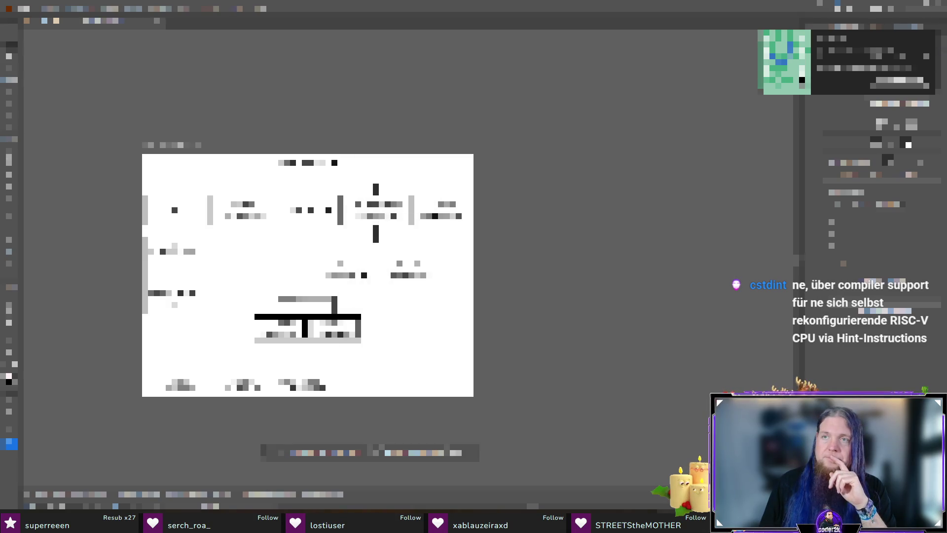
{"action": "key", "text": "alt+Tab"}
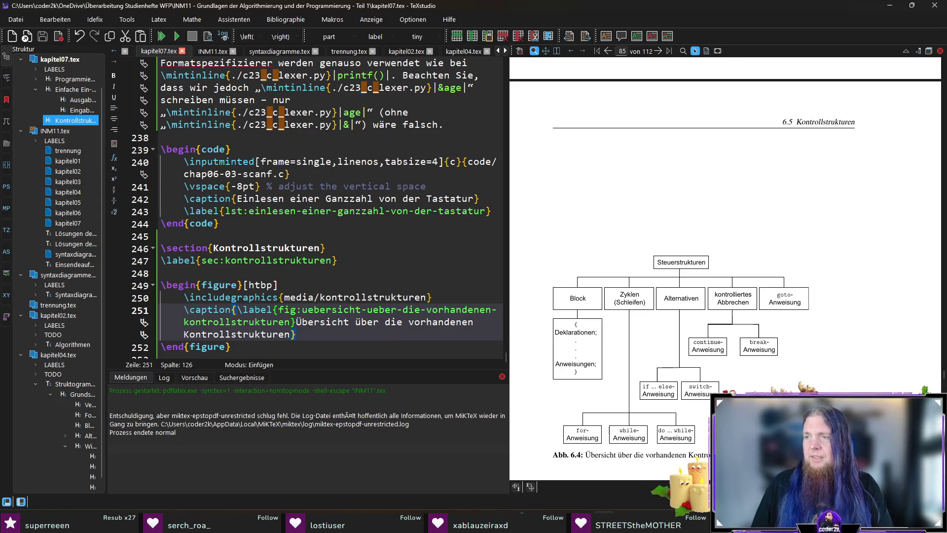
Recompile with the new diagram and check the preview around the figure, noting the epstopdf failure.
{"action": "key", "text": "F5"}
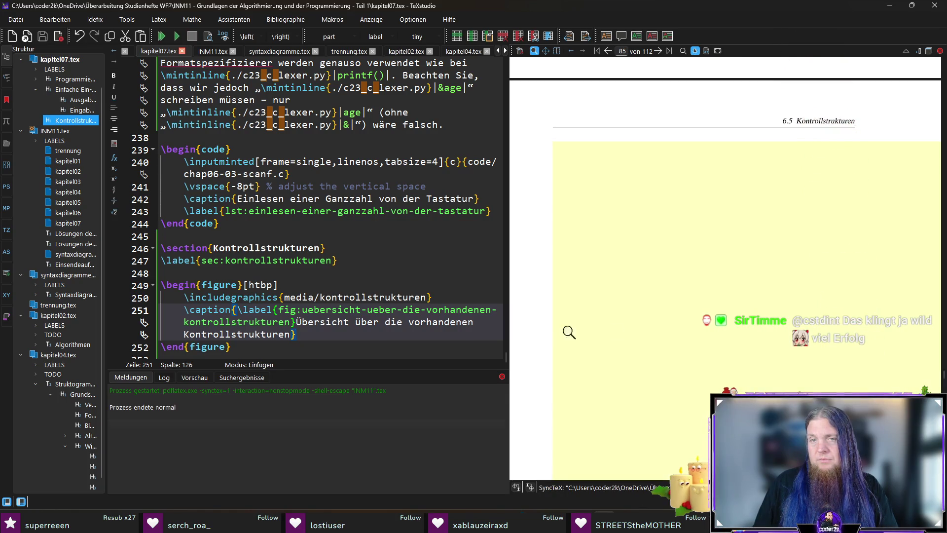
{"action": "scroll", "coordinate": [707, 306], "scroll_direction": "down", "scroll_amount": 5}
{"action": "scroll", "coordinate": [707, 307], "scroll_direction": "up", "scroll_amount": 5}
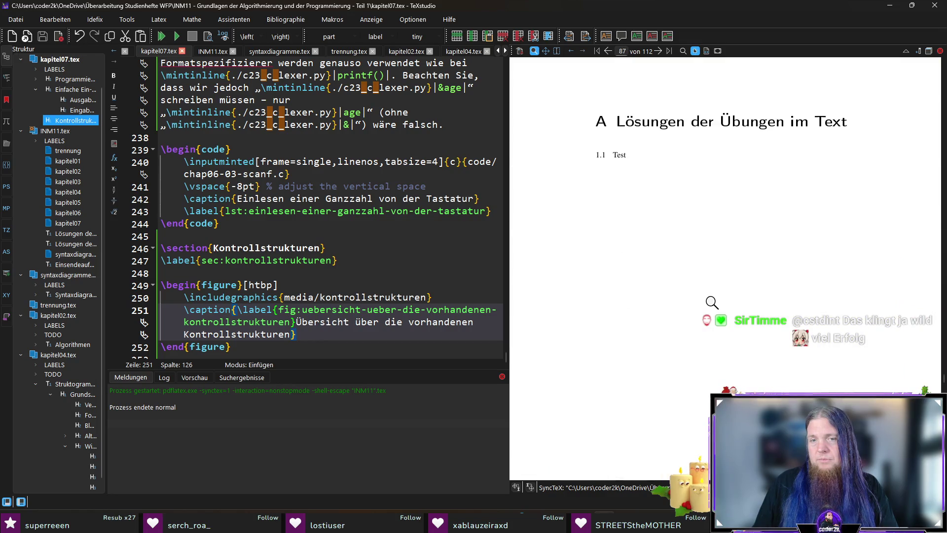
{"action": "scroll", "coordinate": [714, 295], "scroll_direction": "down", "scroll_amount": 5}
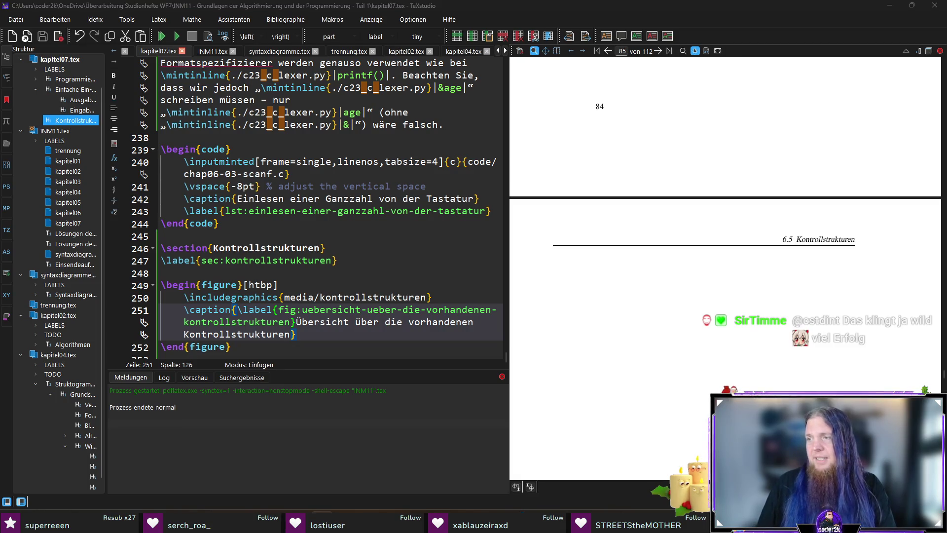
{"action": "left_click", "coordinate": [323, 336]}
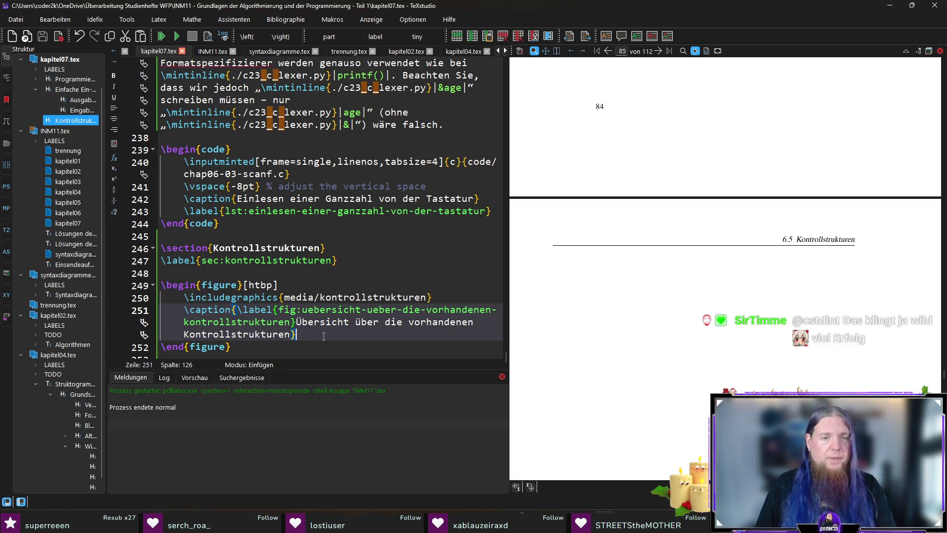
Recompile and scroll the error log to the missing media/kontrollstrukturen-eps-converted-to.pdf error on line 250.
{"action": "key", "text": "F5"}
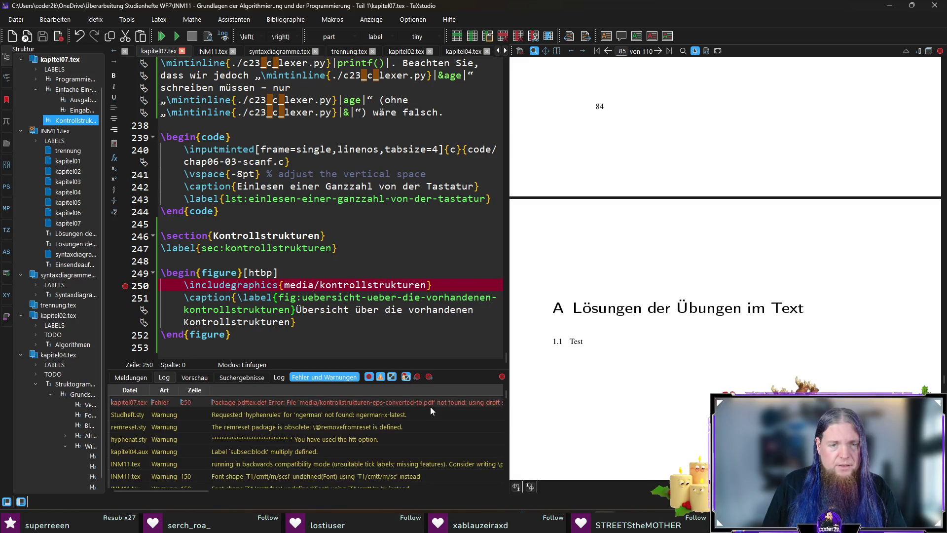
{"action": "left_click_drag", "start_coordinate": [182, 491], "coordinate": [355, 490]}
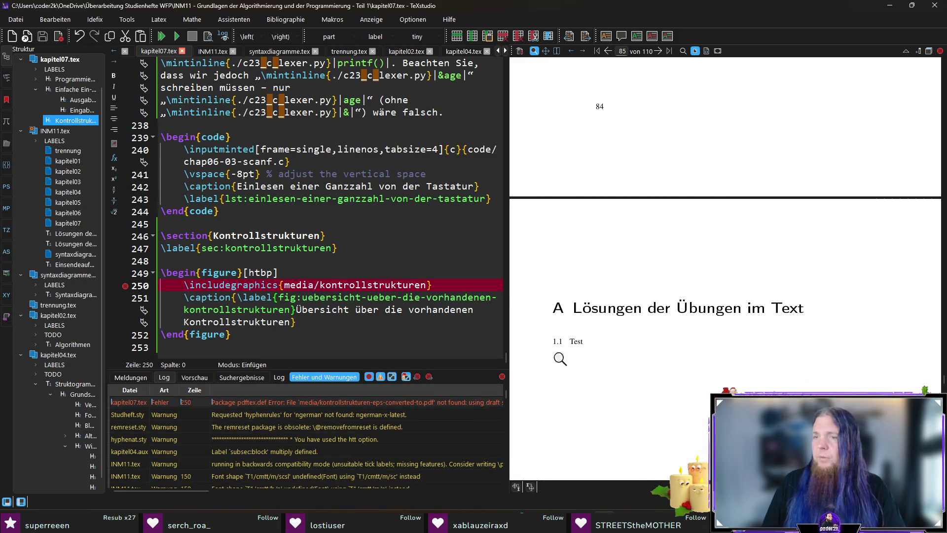
{"action": "mouse_move", "coordinate": [184, 490]}
{"action": "mouse_move", "coordinate": [218, 490]}
{"action": "left_mouse_down"}
{"action": "mouse_move", "coordinate": [241, 489]}
{"action": "mouse_move", "coordinate": [140, 489]}
{"action": "mouse_move", "coordinate": [236, 489]}
{"action": "left_mouse_up"}
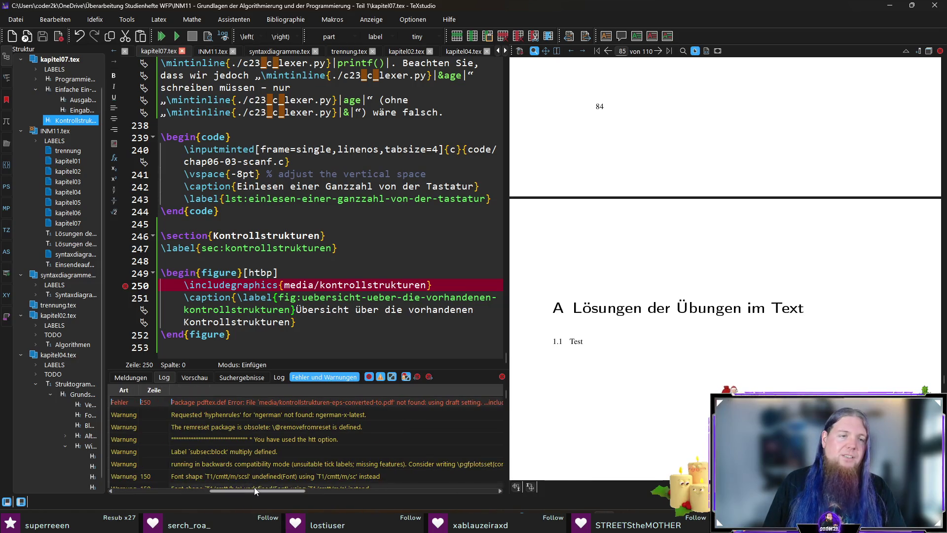
{"action": "mouse_move", "coordinate": [310, 484]}
{"action": "left_mouse_down"}
{"action": "mouse_move", "coordinate": [348, 482]}
{"action": "mouse_move", "coordinate": [180, 484]}
{"action": "mouse_move", "coordinate": [460, 478]}
{"action": "left_mouse_up"}
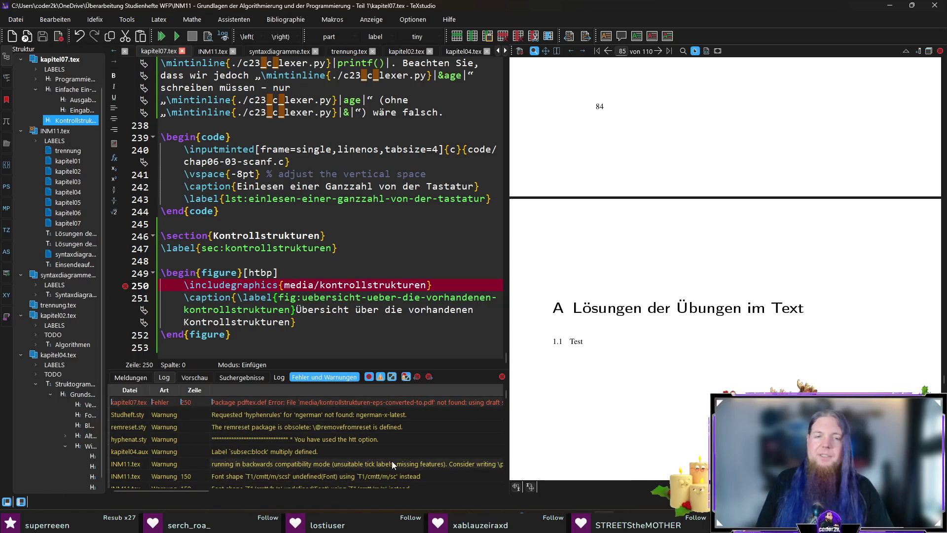
Save the Illustrator diagram as Adobe PDF 'kontrollstrukturen.pdf', then minimize Illustrator.
{"action": "key", "text": "alt+Tab"}
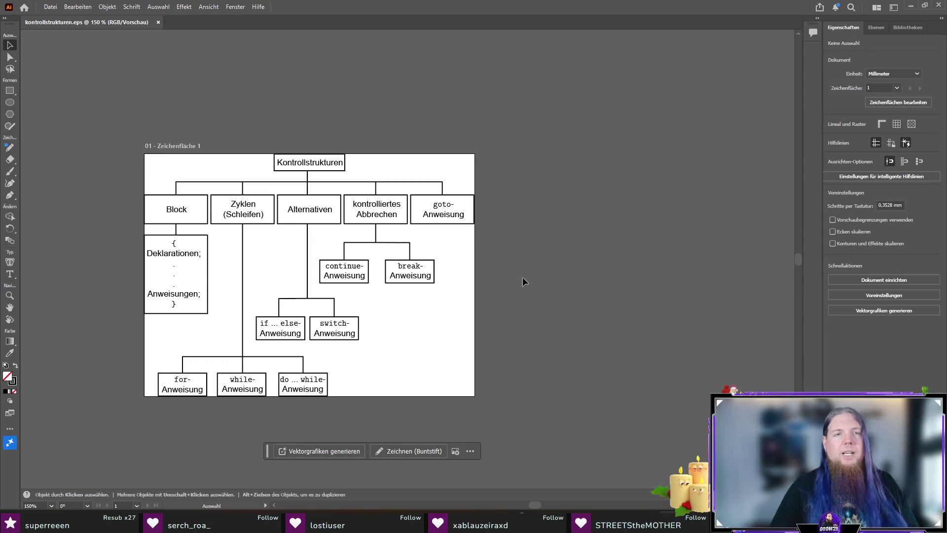
{"action": "left_click", "coordinate": [74, 7]}
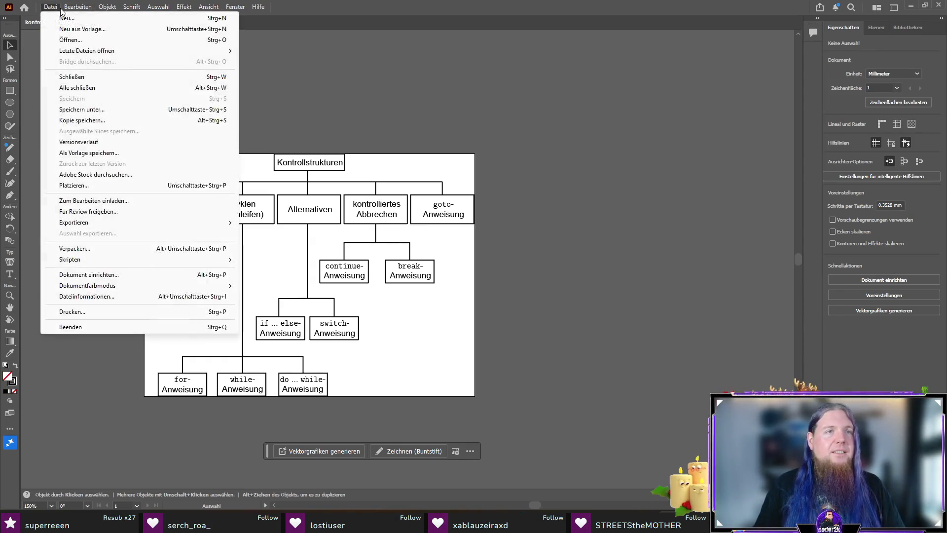
{"action": "mouse_move", "coordinate": [51, 6]}
{"action": "left_click", "coordinate": [108, 108]}
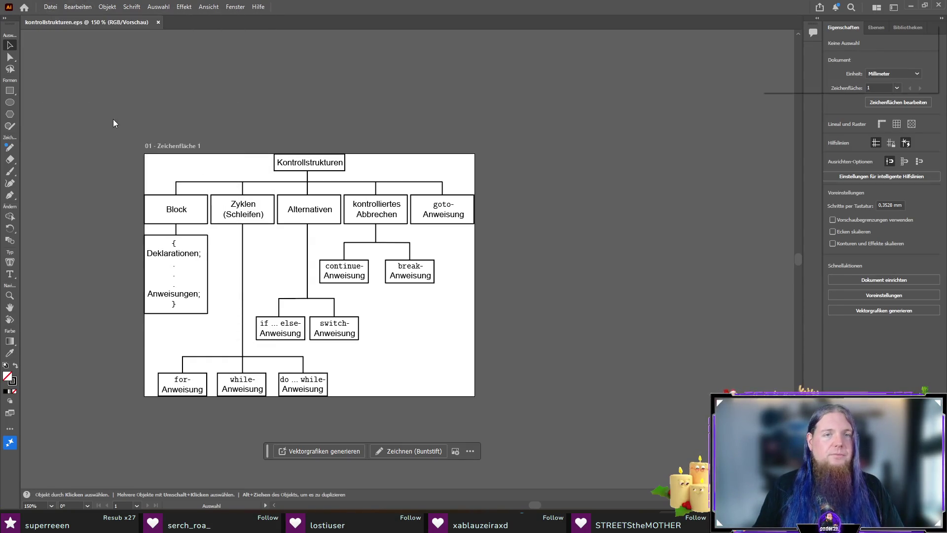
{"action": "left_click", "coordinate": [175, 208]}
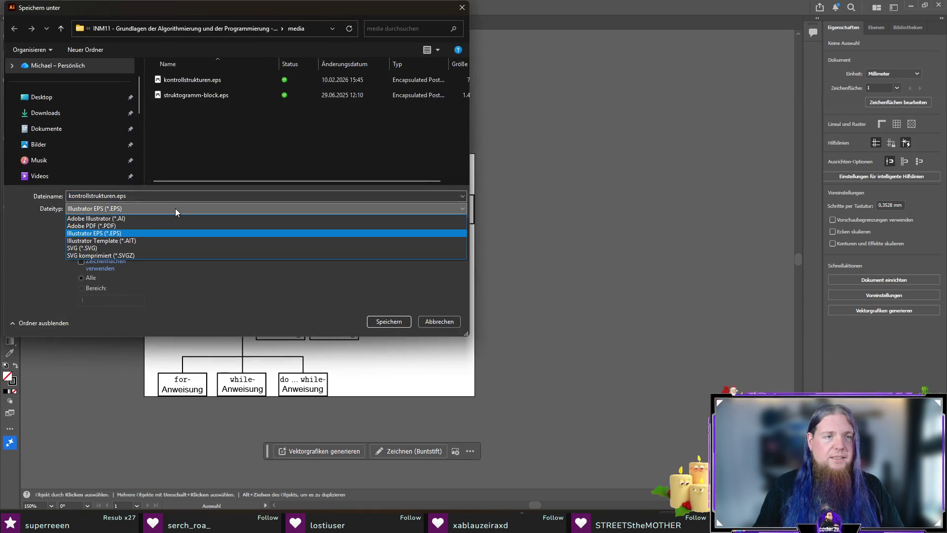
{"action": "left_click", "coordinate": [172, 225]}
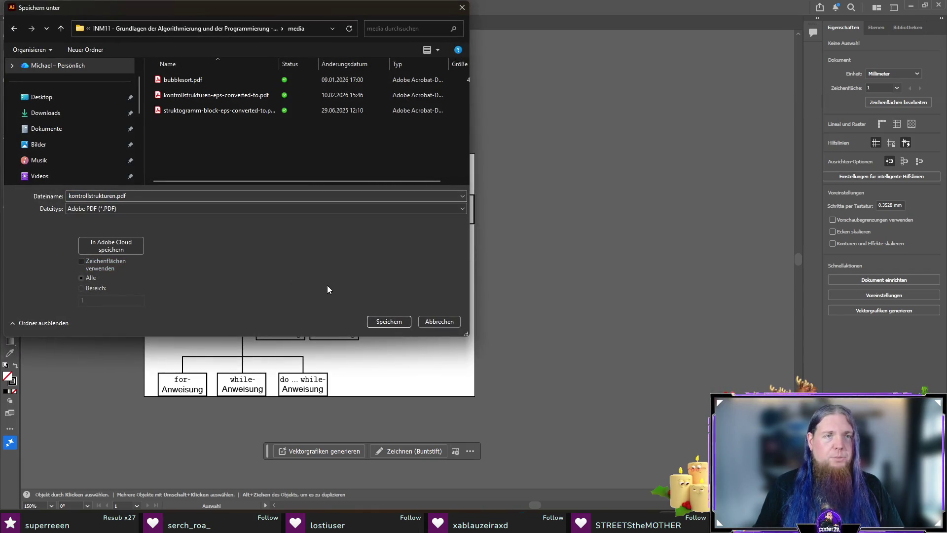
{"action": "left_click", "coordinate": [388, 321]}
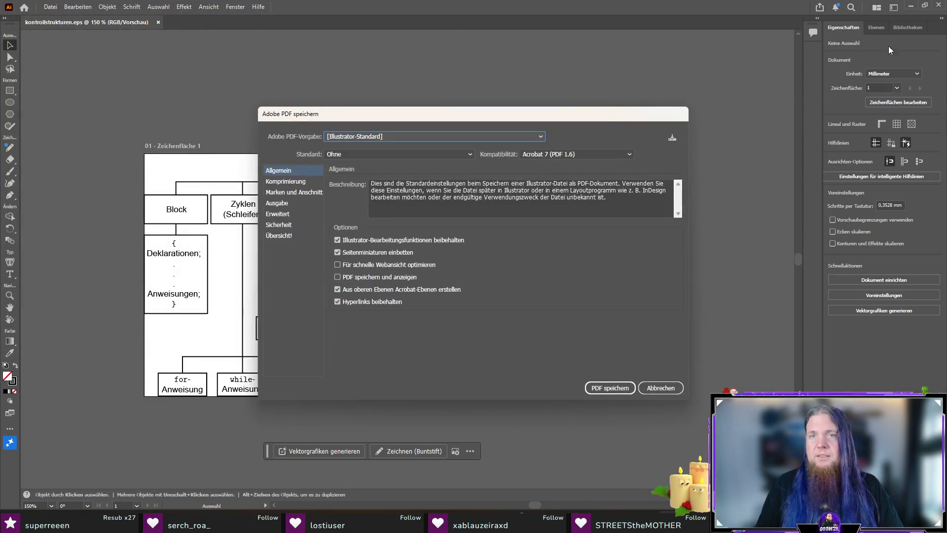
{"action": "left_click", "coordinate": [617, 389]}
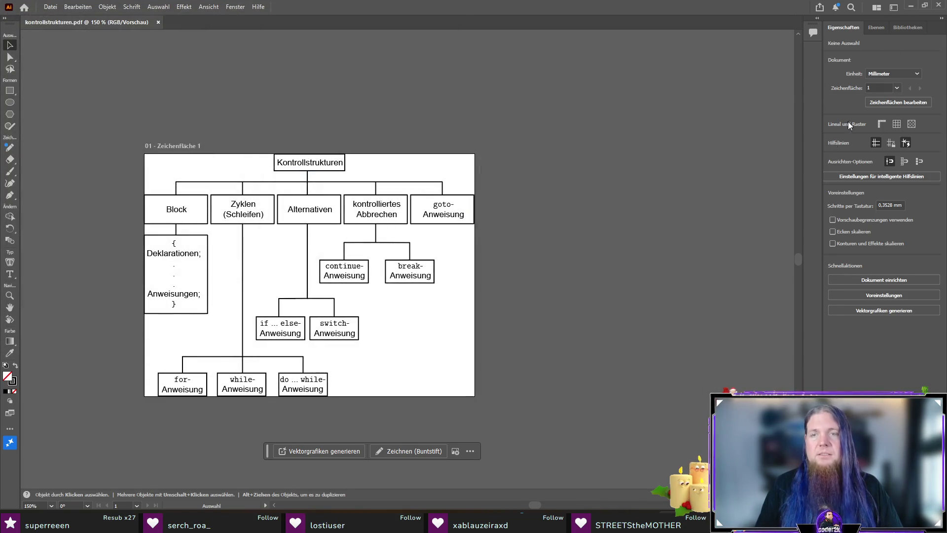
{"action": "left_click", "coordinate": [911, 7]}
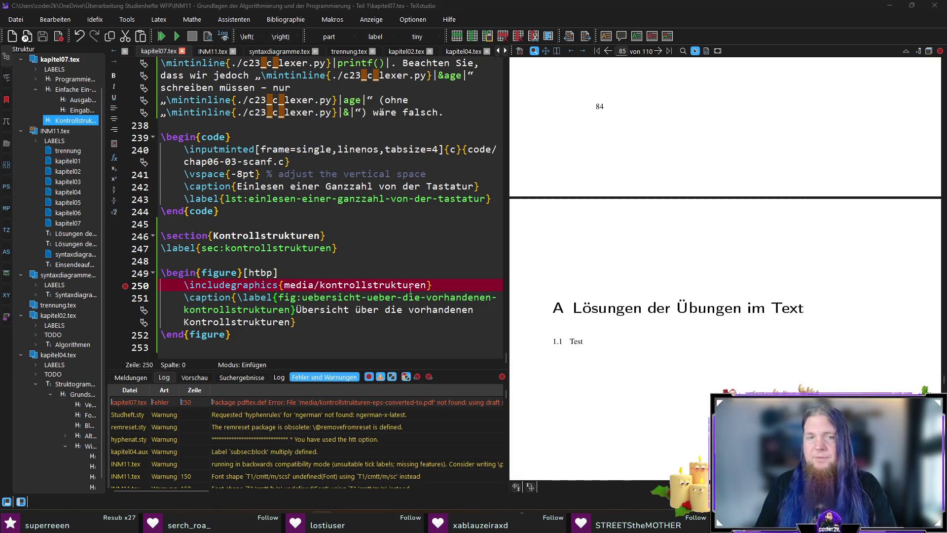
Recompile kapitel07.tex and scroll the preview to the updated Abb. 6.4 on page 86.
{"action": "left_click", "coordinate": [449, 287]}
{"action": "key", "text": "F5"}
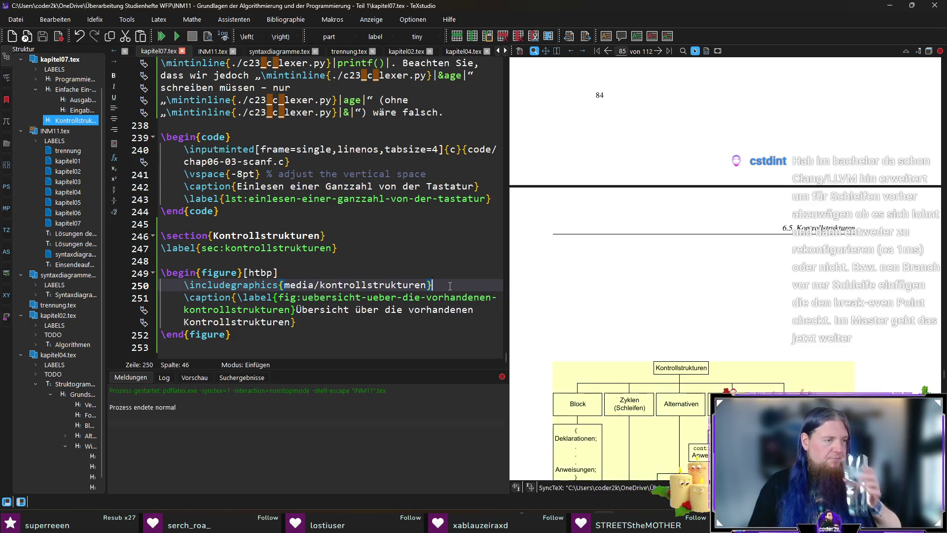
{"action": "scroll", "coordinate": [767, 310], "scroll_direction": "down", "scroll_amount": 3}
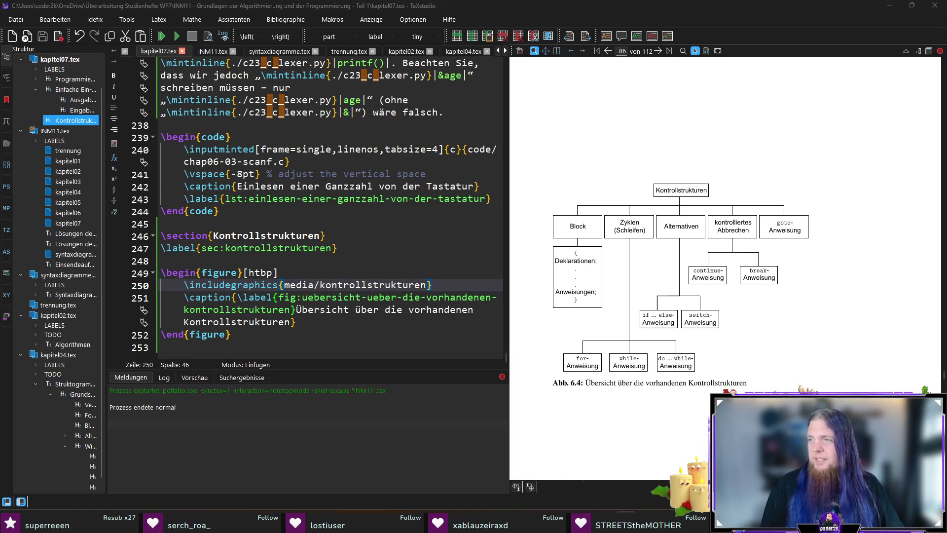
{"action": "scroll", "coordinate": [627, 222], "scroll_direction": "up", "scroll_amount": 5}
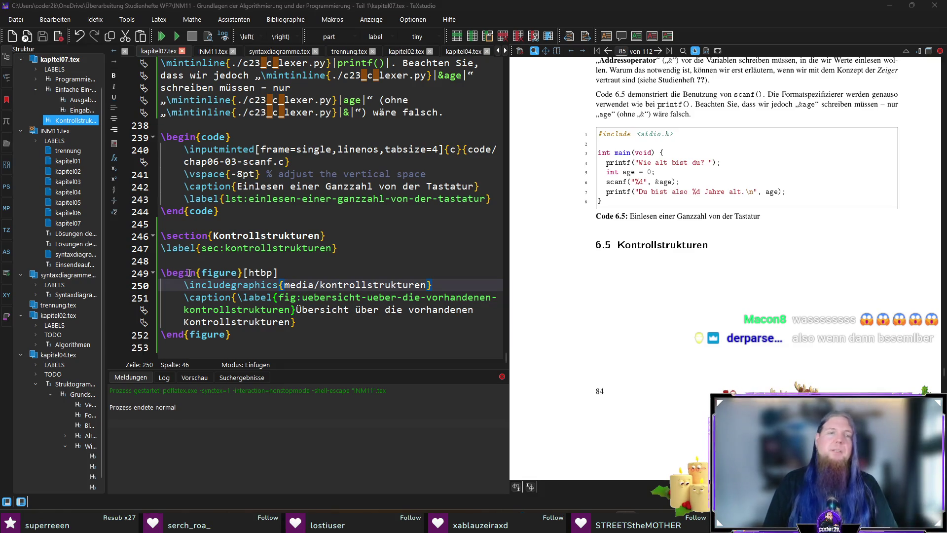
{"action": "left_click", "coordinate": [330, 260]}
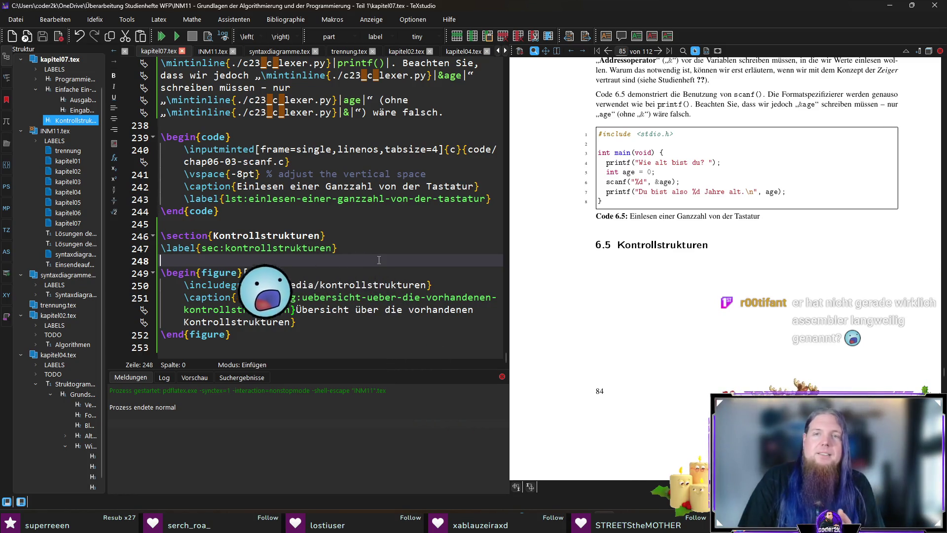
Insert blank lines below \label{sec:kontrollstrukturen} and start the intro 'Kontrollstrukturen sind Anweisungen…'.
{"action": "key", "text": "Return"}
{"action": "key", "text": "Return"}
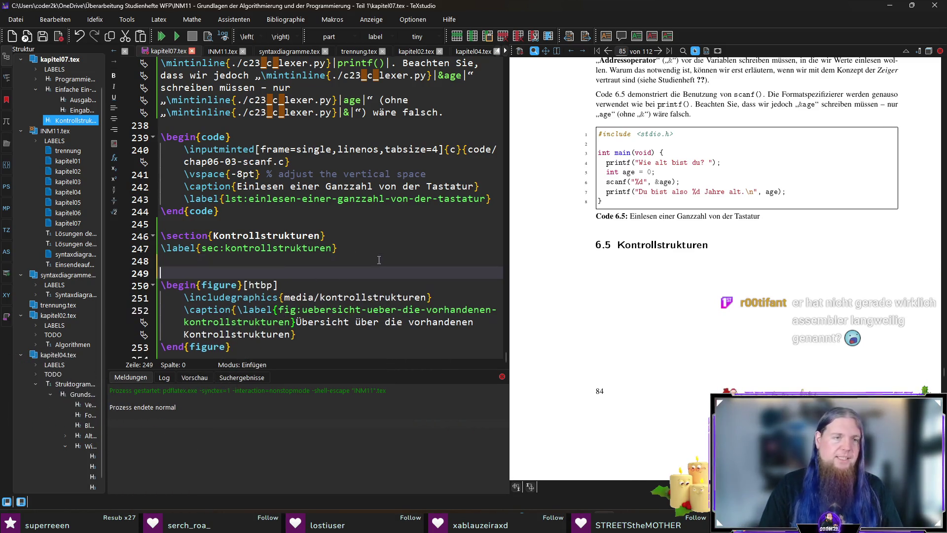
{"action": "key", "text": "Up"}
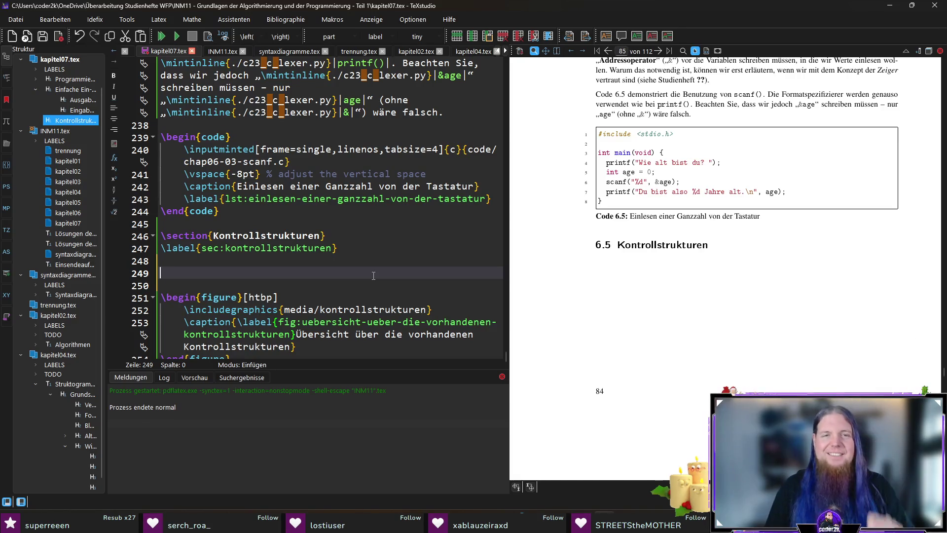
{"action": "scroll", "coordinate": [373, 276], "scroll_direction": "down", "scroll_amount": 1}
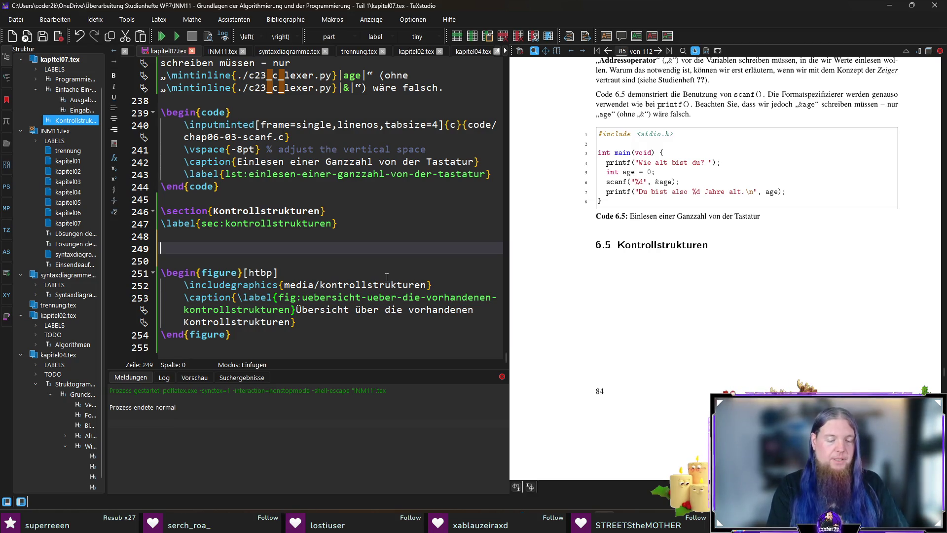
{"action": "type", "text": "Kontrollstruktur"}
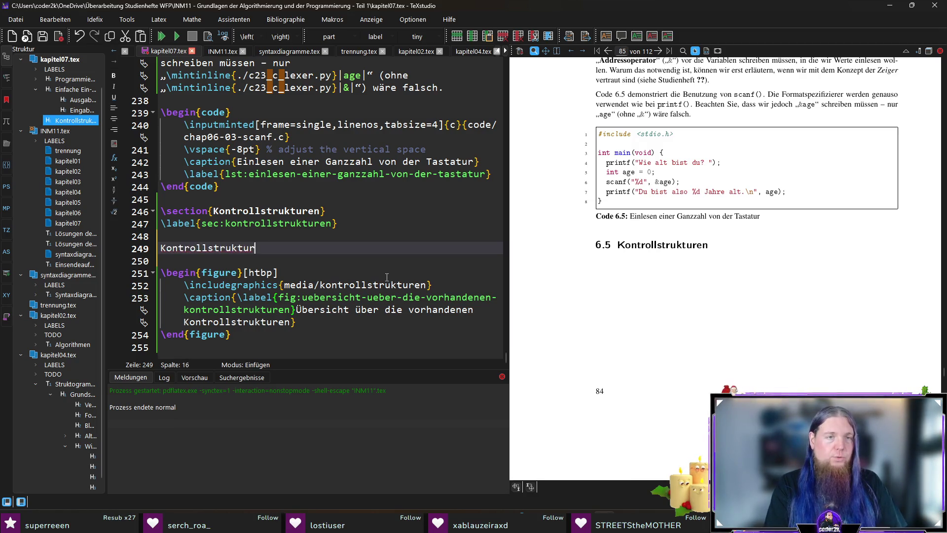
{"action": "type", "text": "en sind Anweisungen (engl"}
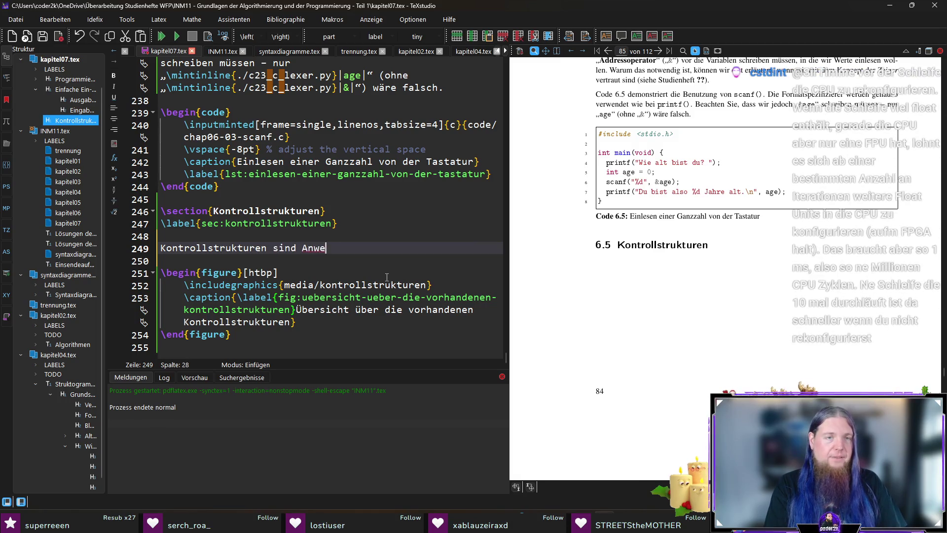
{"action": "type", "text": ". "}
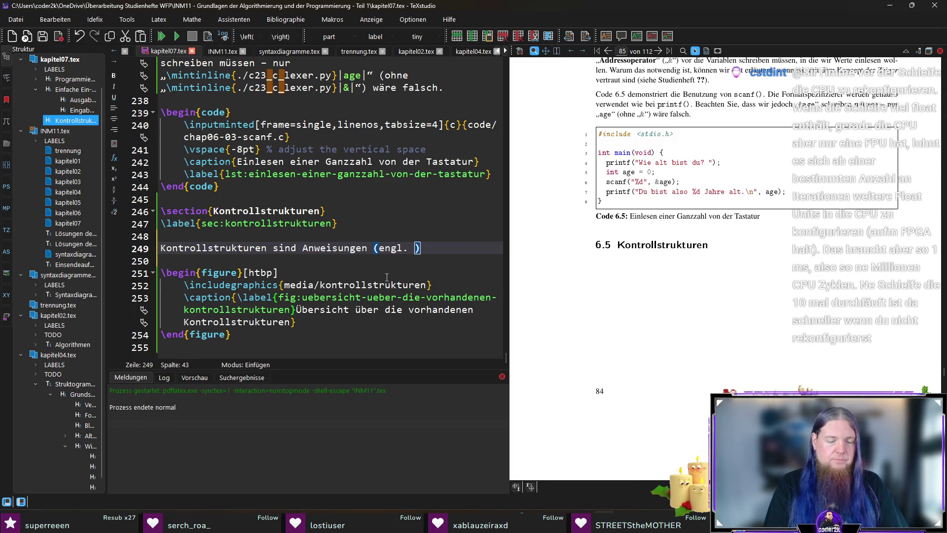
{"action": "type", "text": "\textit{"}
{"action": "type", "text": "„Statements"}
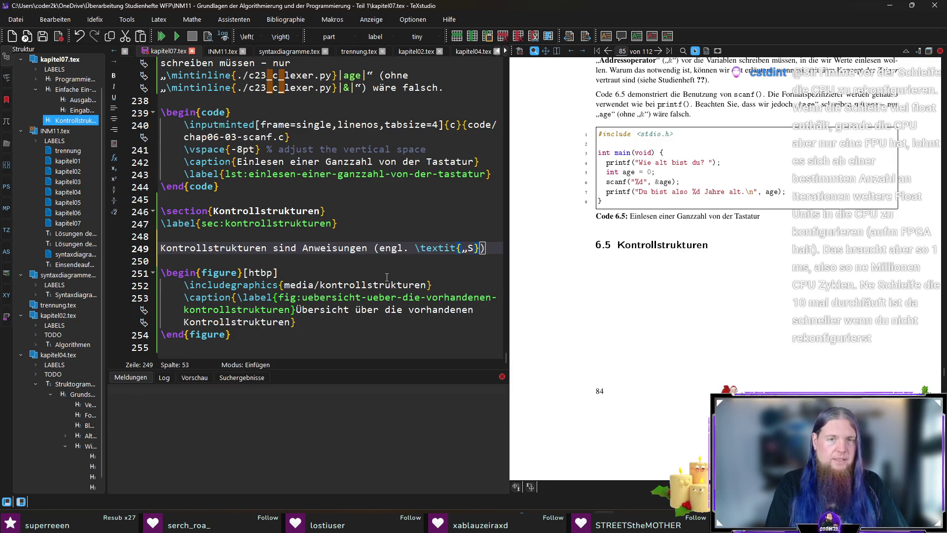
{"action": "type", "text": "“}"}
{"action": "type", "text": ", die be"}
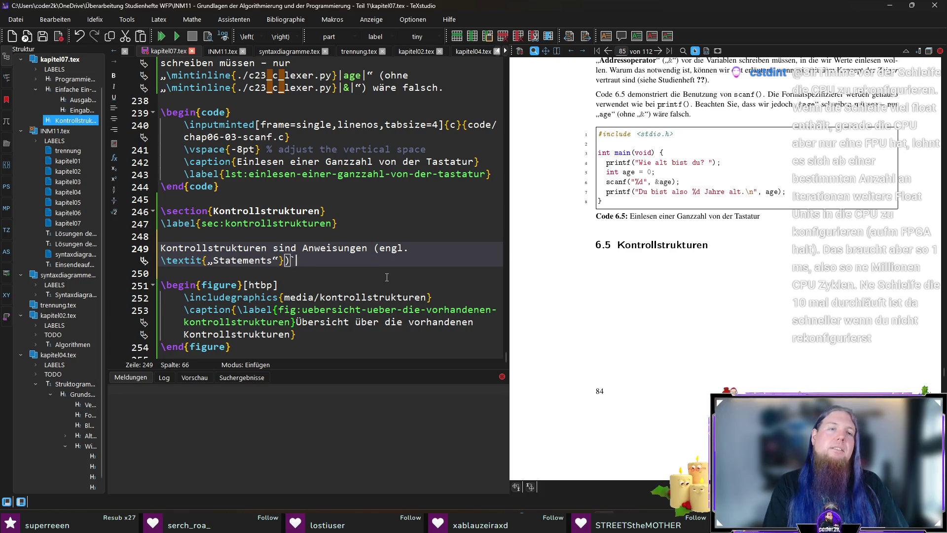
{"action": "type", "text": "einfluss"}
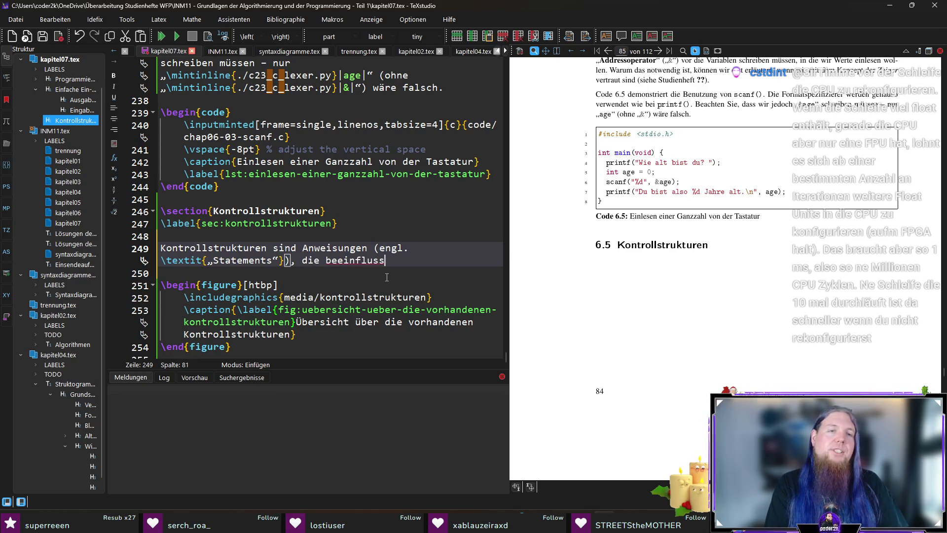
{"action": "type", "text": "en können"}
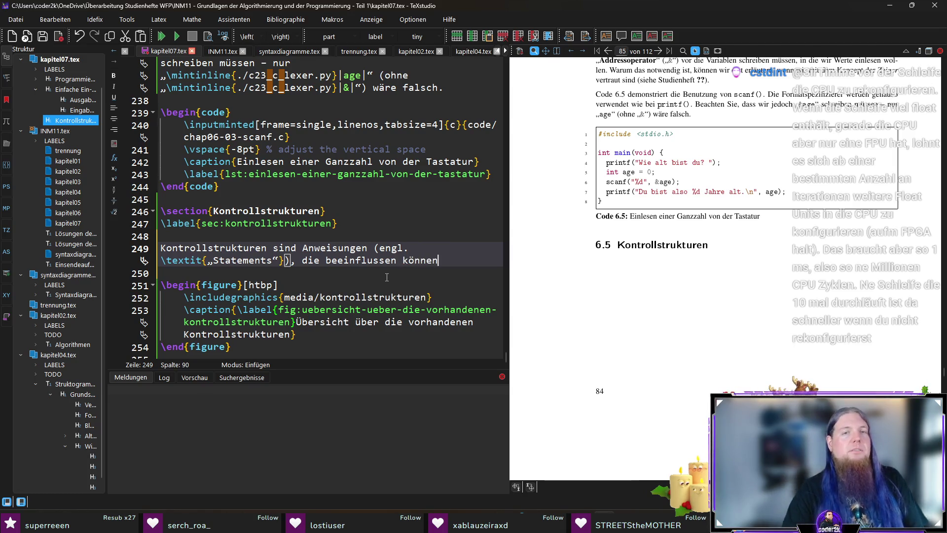
{"action": "type", "text": ", wel"}
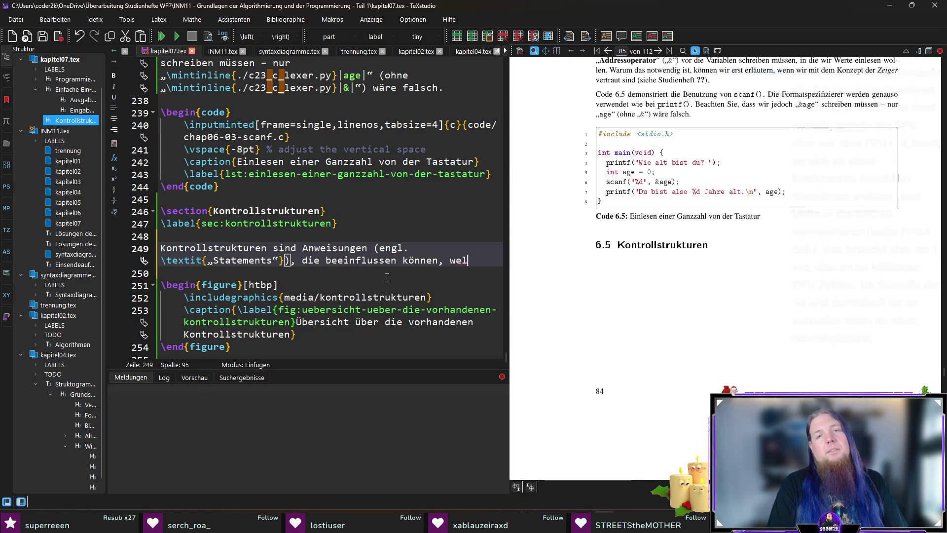
{"action": "type", "text": "che Programmteile"}
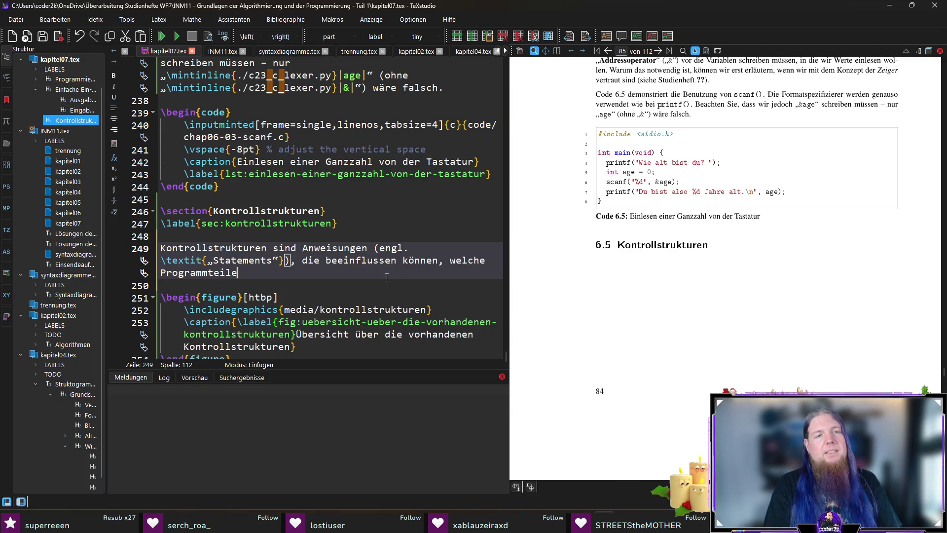
{"action": "type", "text": " ausgeführt"}
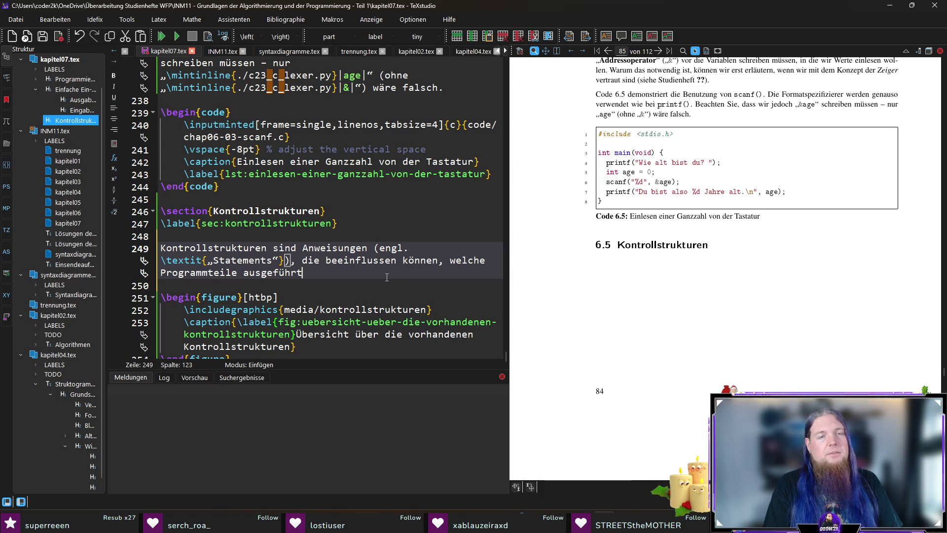
{"action": "type", "text": " werden sollen, welche ni"}
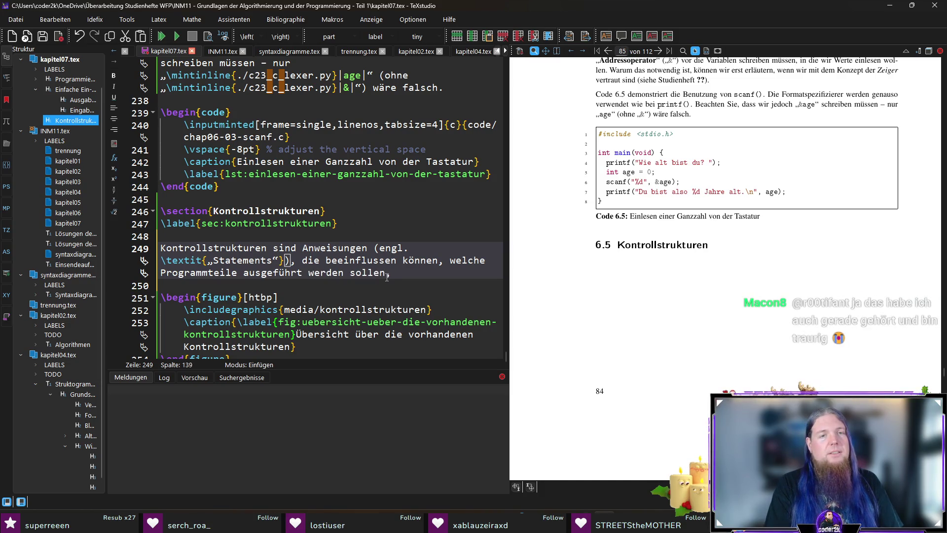
{"action": "type", "text": "cht aus"}
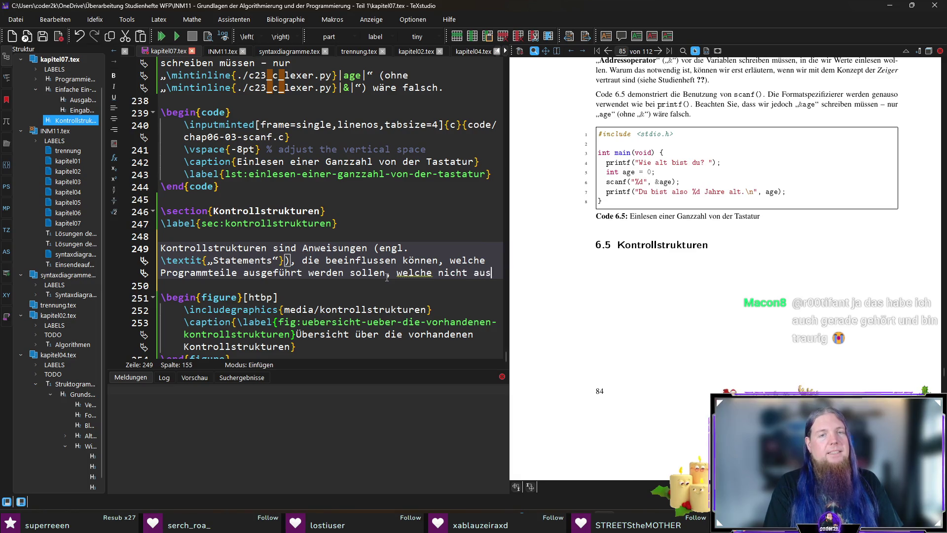
{"action": "type", "text": "geführt werden sollen"}
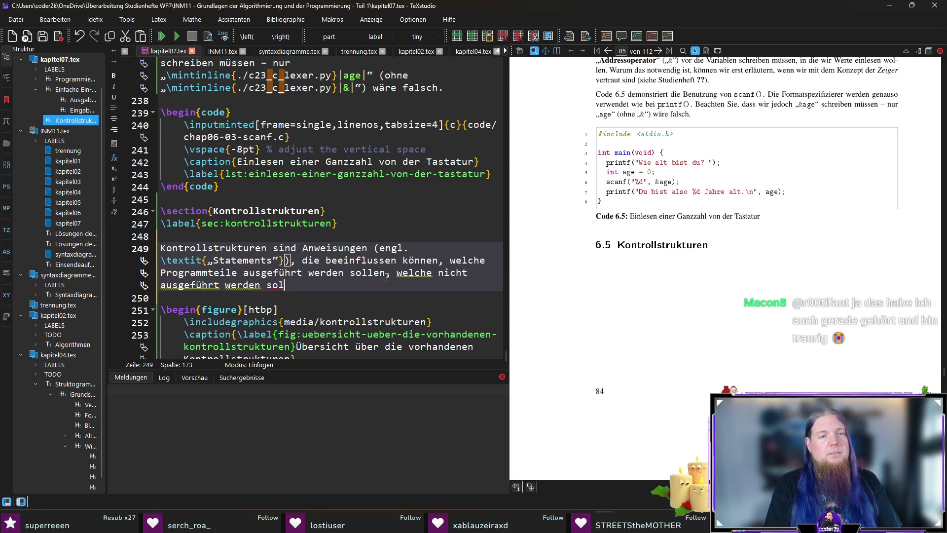
{"action": "type", "text": " und welche "}
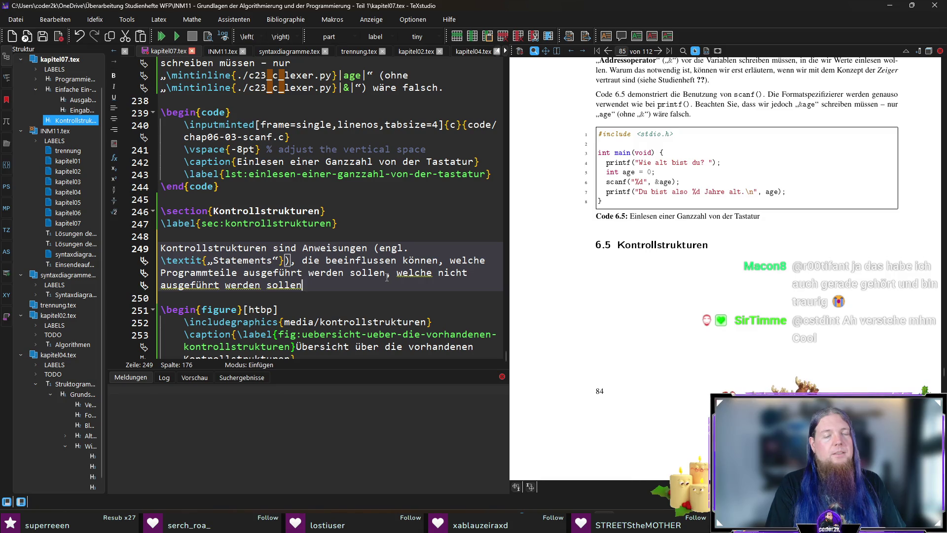
{"action": "type", "text": "wiederholt werden sollen."}
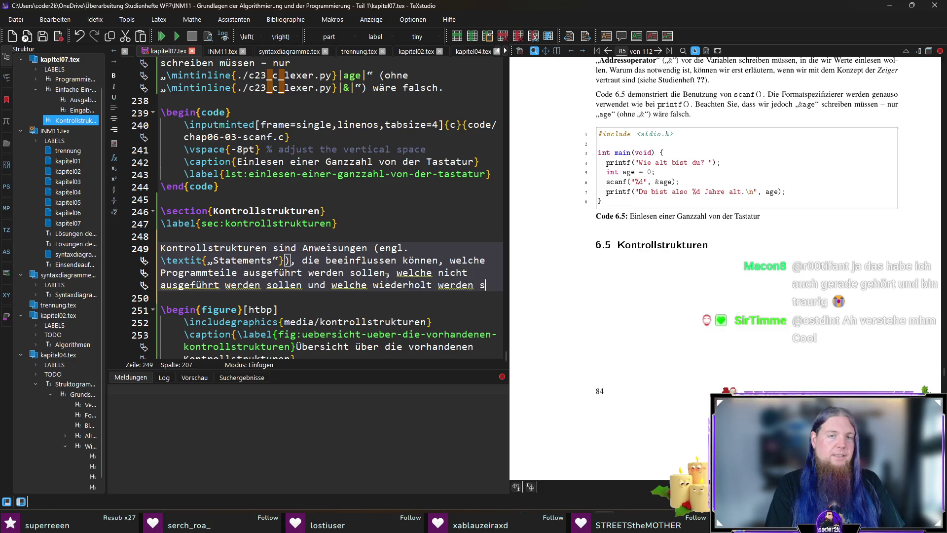
Delete the two redundant 'werden sollen' phrases from the intro paragraph.
{"action": "left_click_drag", "start_coordinate": [385, 274], "coordinate": [309, 274]}
{"action": "key", "text": "BackSpace"}
{"action": "key", "text": "BackSpace"}
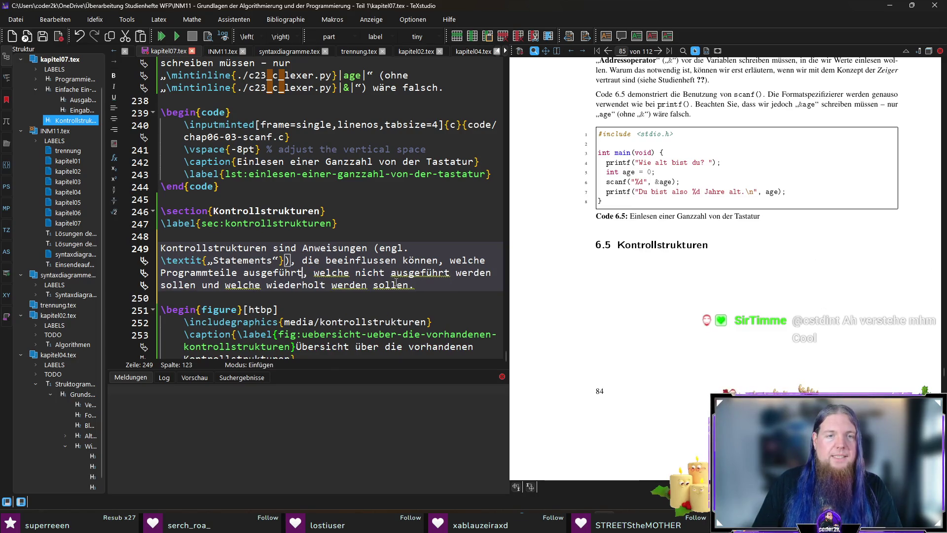
{"action": "left_click_drag", "start_coordinate": [456, 272], "coordinate": [196, 286]}
{"action": "key", "text": "BackSpace"}
{"action": "key", "text": "BackSpace"}
Append 'Sie kontrollieren also den Programmfluss.' and remove the capital S of 'Statements'.
{"action": "left_click", "coordinate": [424, 285]}
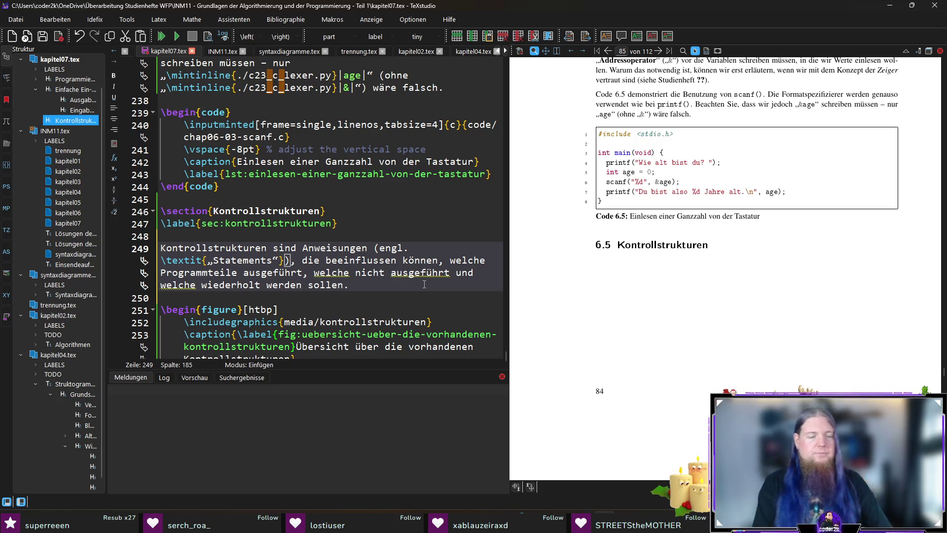
{"action": "type", "text": " Sie kontrollie"}
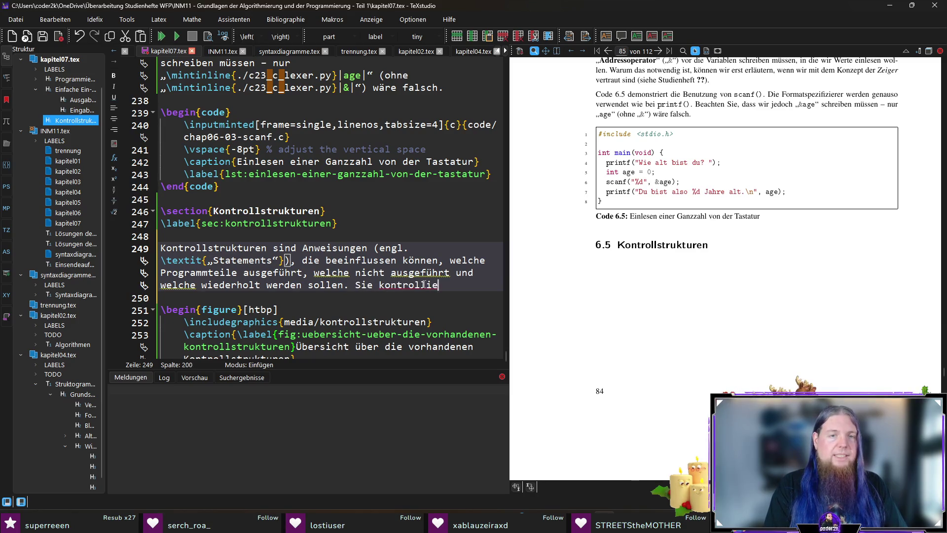
{"action": "type", "text": "ren also den Programmfluss."}
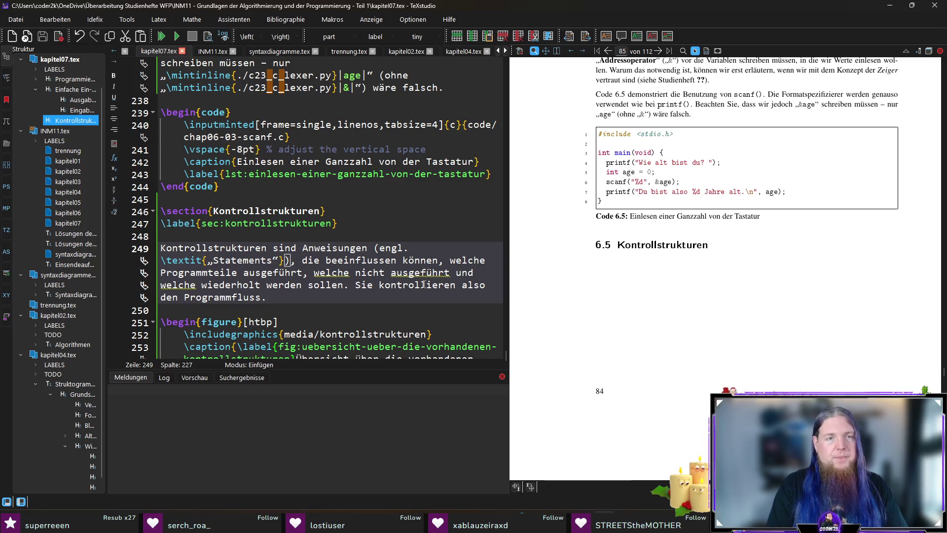
{"action": "key", "text": "Up"}
{"action": "key", "text": "Up"}
{"action": "key", "text": "Delete"}
Type a lowercase 's' so the italic term reads „statements“.
{"action": "type", "text": "s"}
{"action": "key", "text": "End"}
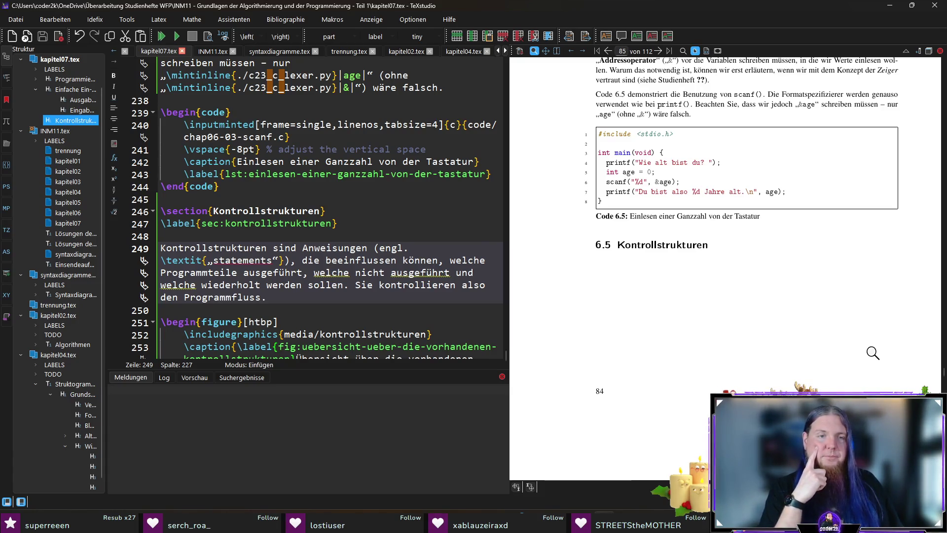
{"action": "scroll", "coordinate": [309, 301], "scroll_direction": "down", "scroll_amount": 2}
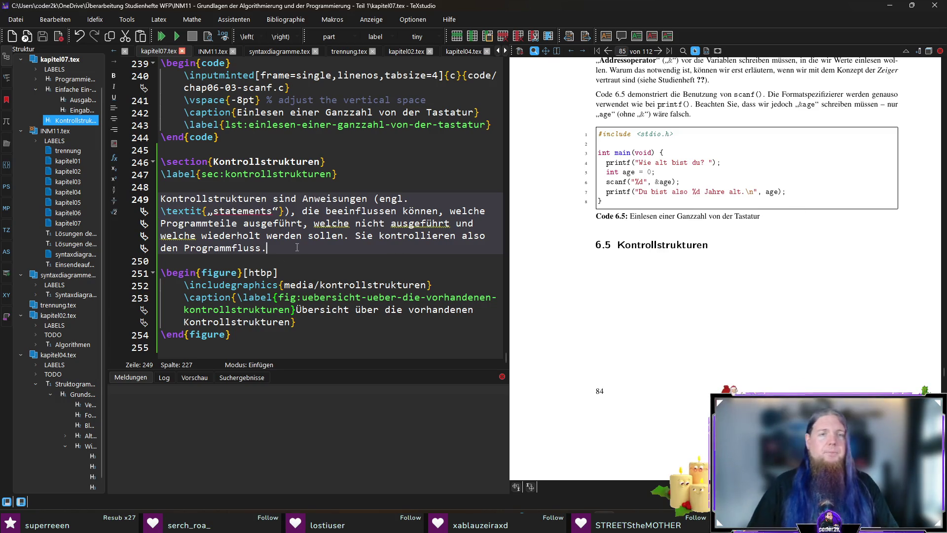
Add 'Abb. \ref{fig:uebersicht-ueber-die-vorhandenen-kontrollstrukturen}' using label autocompletion.
{"action": "type", "text": " Abb"}
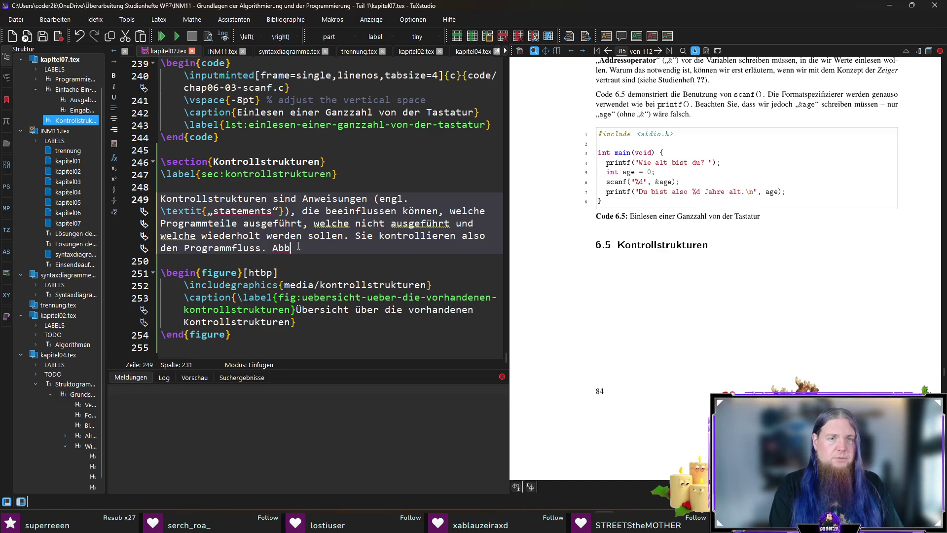
{"action": "type", "text": ". \ref{fig"}
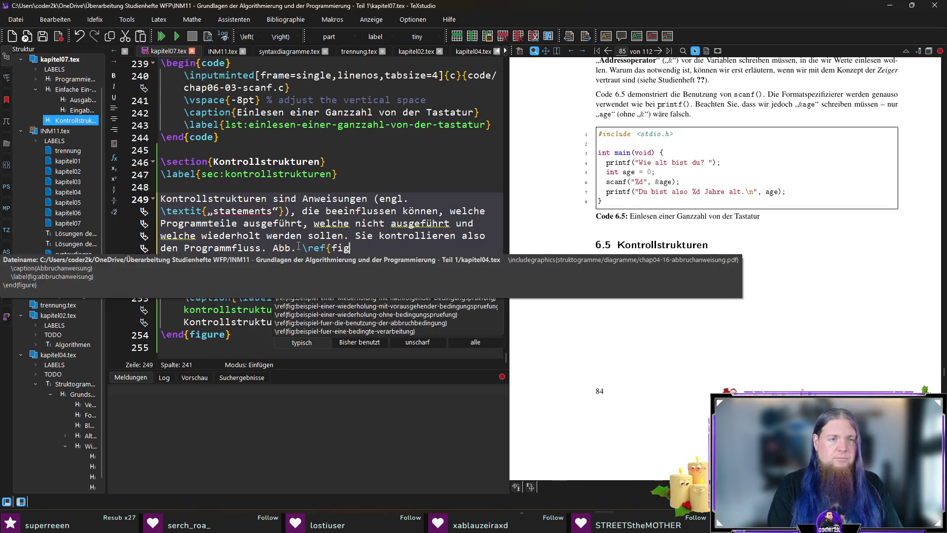
{"action": "type", "text": ":kon"}
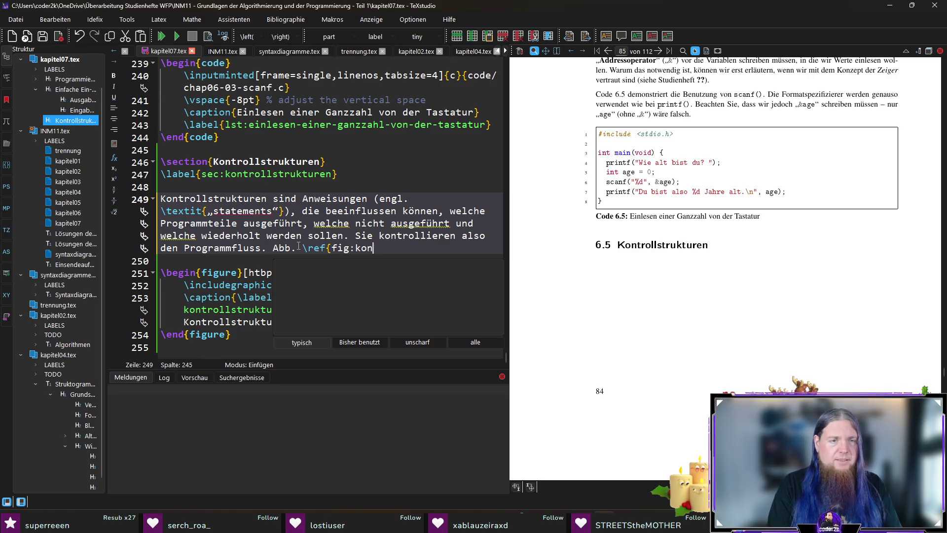
{"action": "key", "text": "BackSpace"}
{"action": "key", "text": "BackSpace"}
{"action": "key", "text": "BackSpace"}
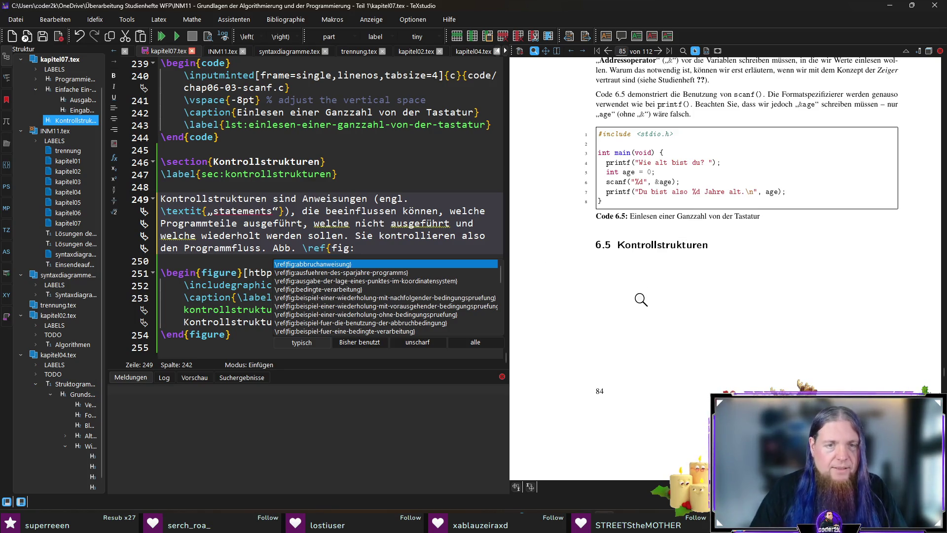
{"action": "key", "text": "Escape"}
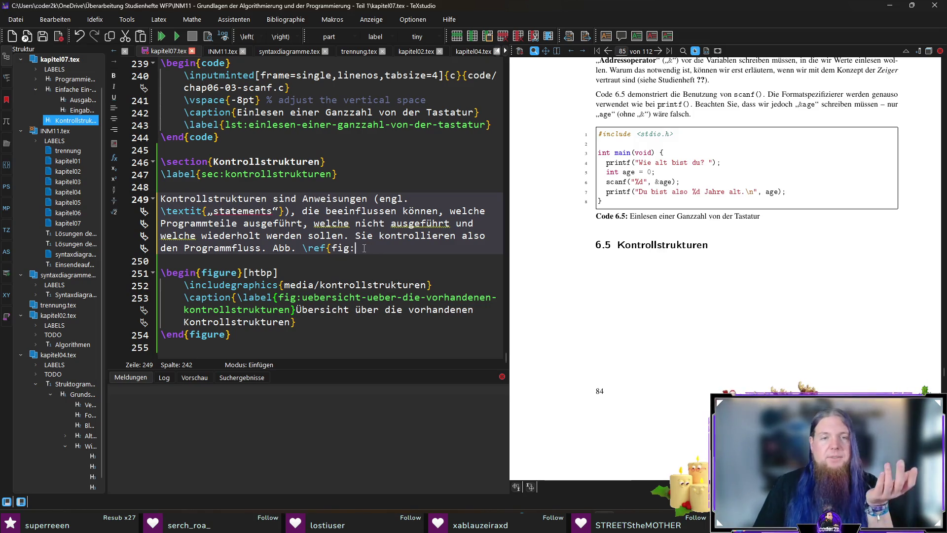
{"action": "left_click_drag", "start_coordinate": [364, 248], "coordinate": [303, 247]}
{"action": "type", "text": "ef"}
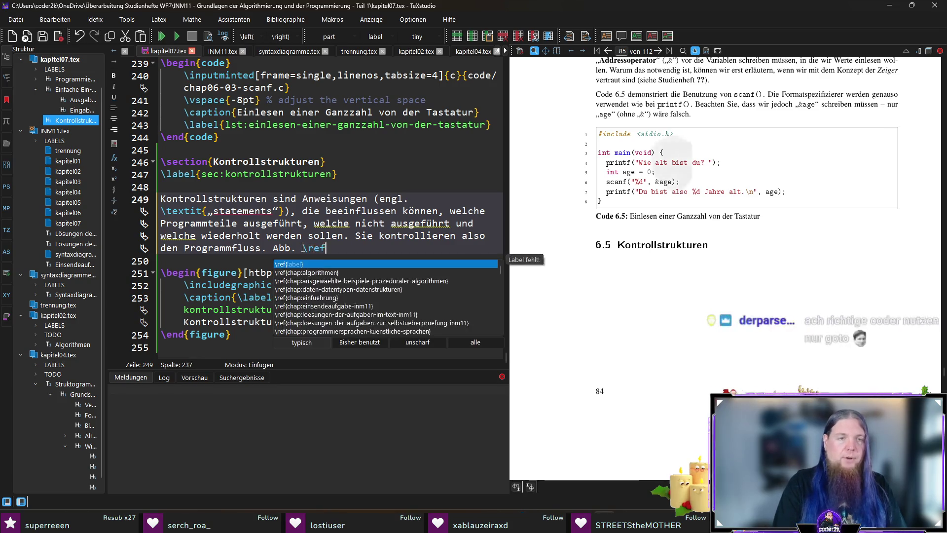
{"action": "type", "text": "{fig:ueb"}
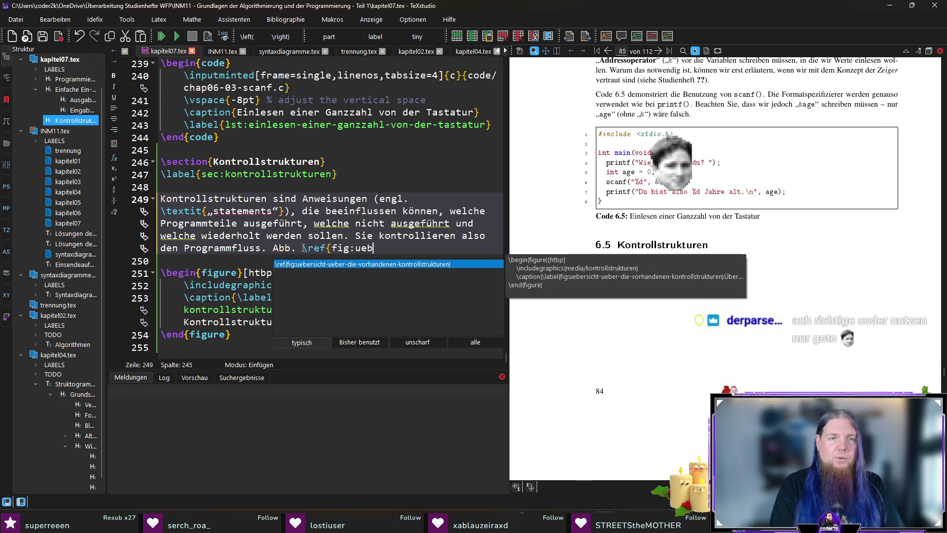
{"action": "key", "text": "Return"}
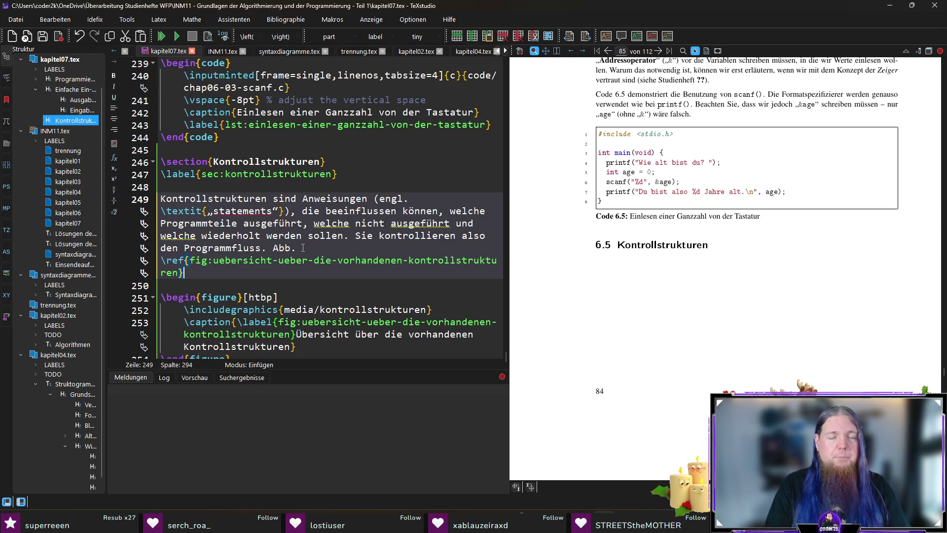
Write 'zeigt alle Kontrollstrukturen, die in der Sprache C zur Verfügung stehen.'.
{"action": "type", "text": "zue"}
{"action": "key", "text": "BackSpace"}
{"action": "key", "text": "BackSpace"}
{"action": "type", "text": "eigt alle "}
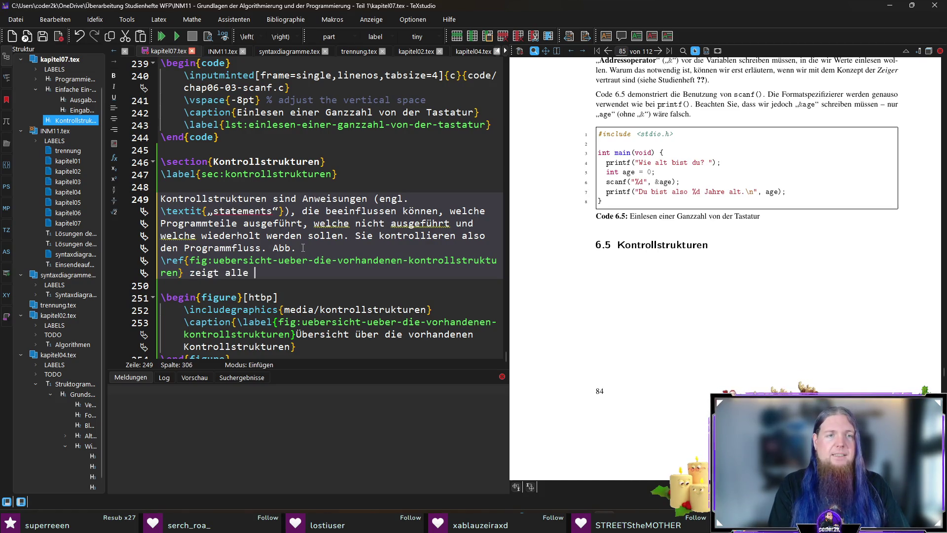
{"action": "type", "text": "Kontrollstrukturen"}
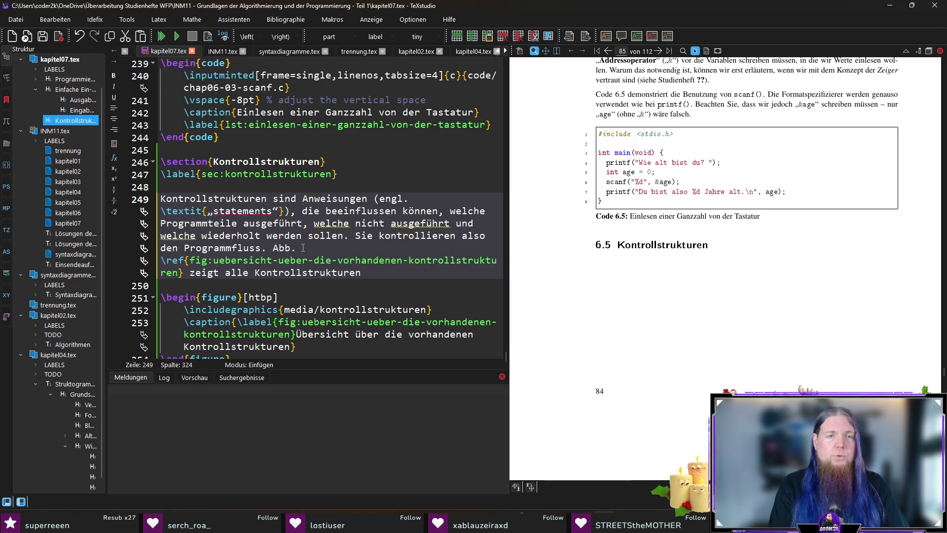
{"action": "type", "text": ", die in der Spra"}
{"action": "type", "text": "che "}
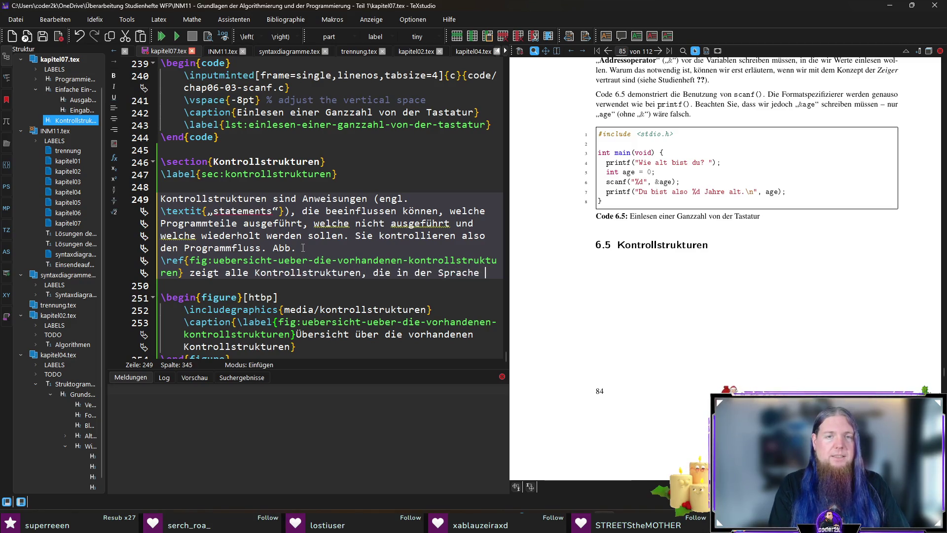
{"action": "type", "text": "C zur Verfü"}
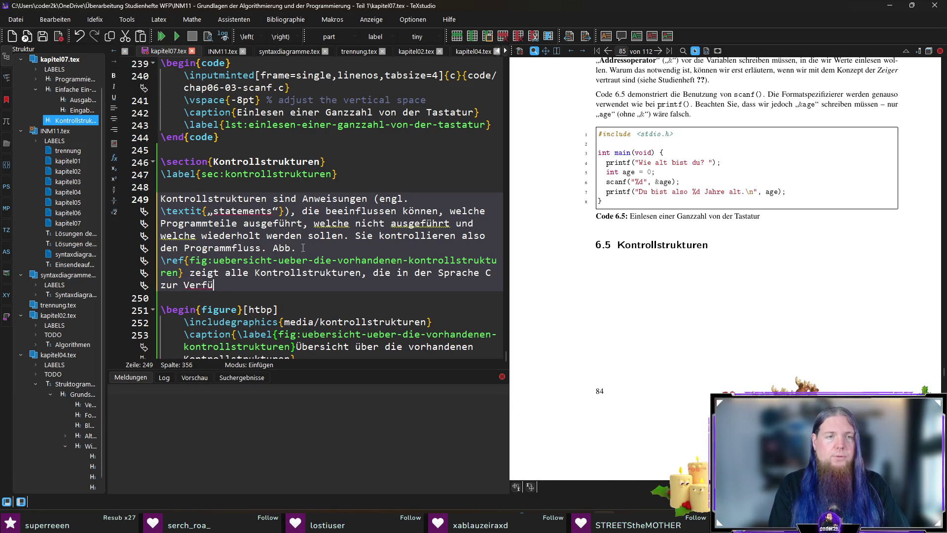
{"action": "type", "text": "gung stehen. "}
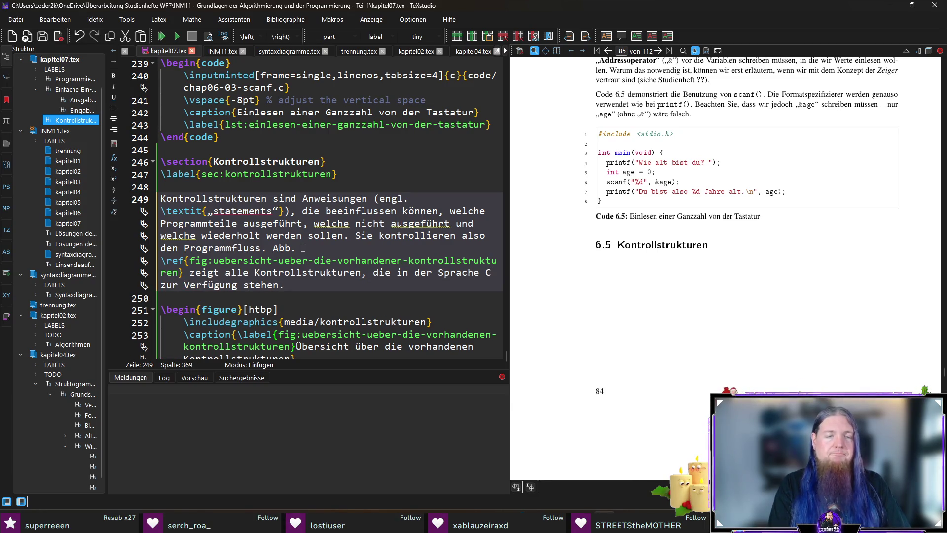
{"action": "type", "text": "Mit a"}
{"action": "type", "text": "Ausnahm"}
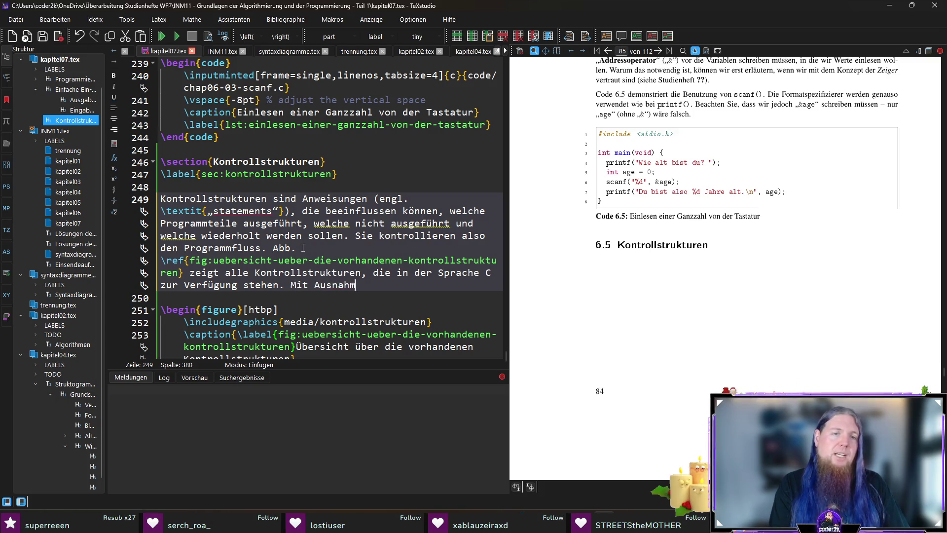
{"action": "type", "text": "e der \\min"}
Add the sentence excluding the \mintinline |goto|-Anweisung from the following discussion.
{"action": "key", "text": "Return"}
{"action": "type", "text": "goto|-Anweisung"}
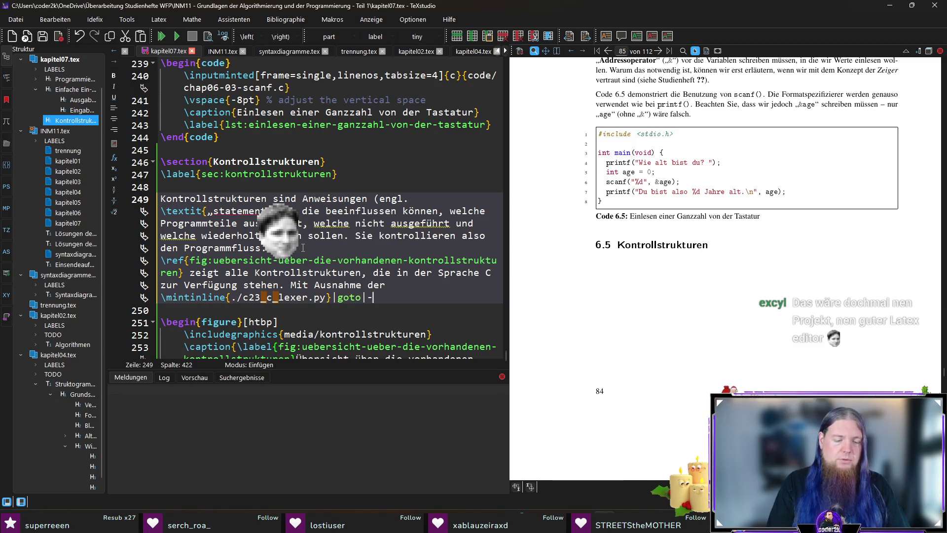
{"action": "type", "text": " sehen wir uns uns die"}
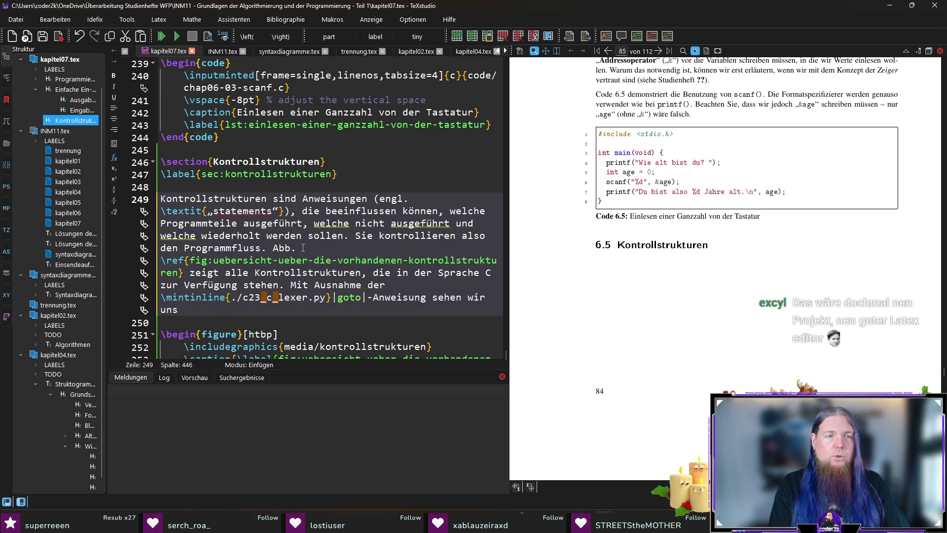
{"action": "key", "text": "BackSpace"}
{"action": "key", "text": "BackSpace"}
{"action": "key", "text": "BackSpace"}
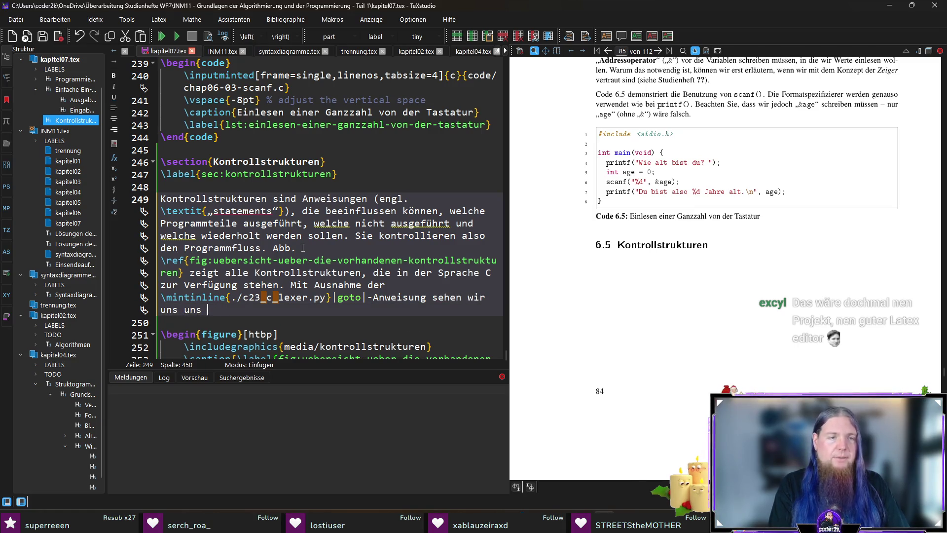
{"action": "type", "text": "die übrigen Kontrollstrukturen"}
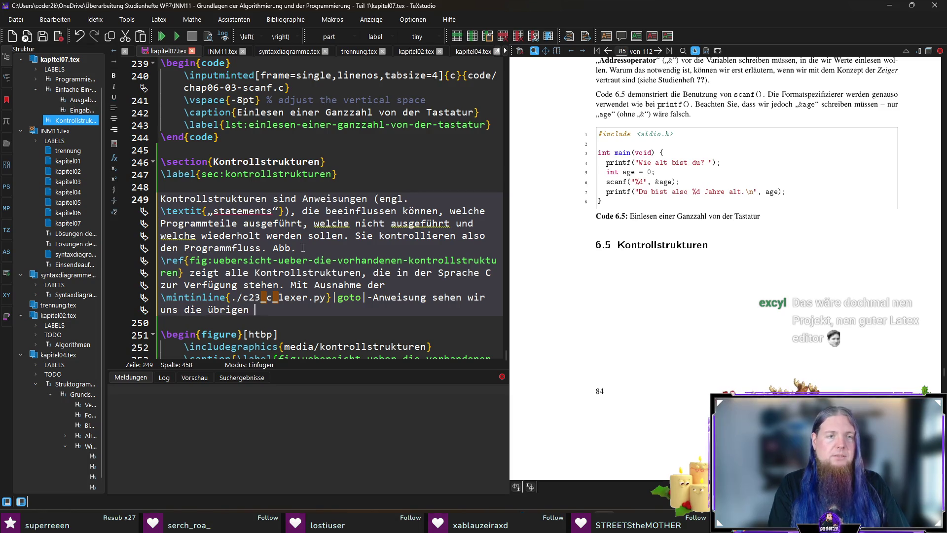
{"action": "type", "text": " im folgenden näher"}
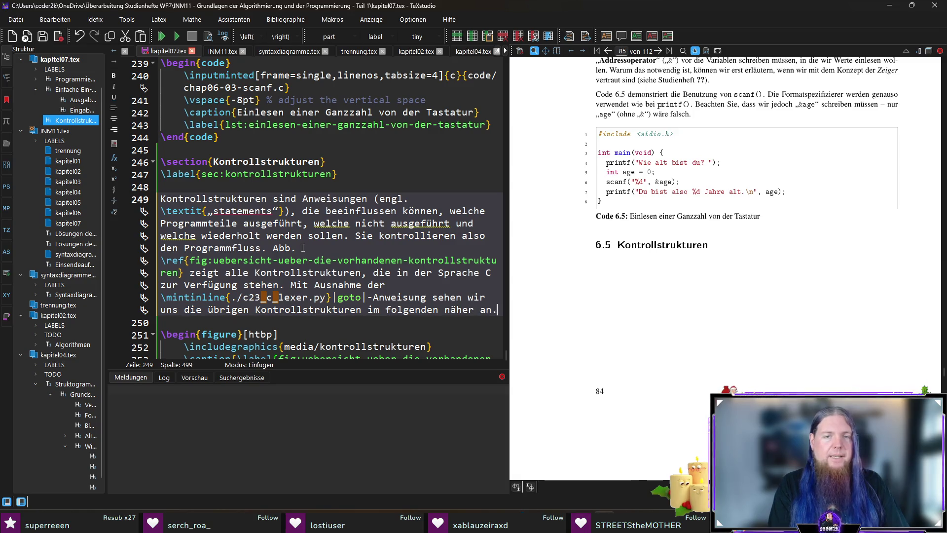
{"action": "type", "text": " an."}
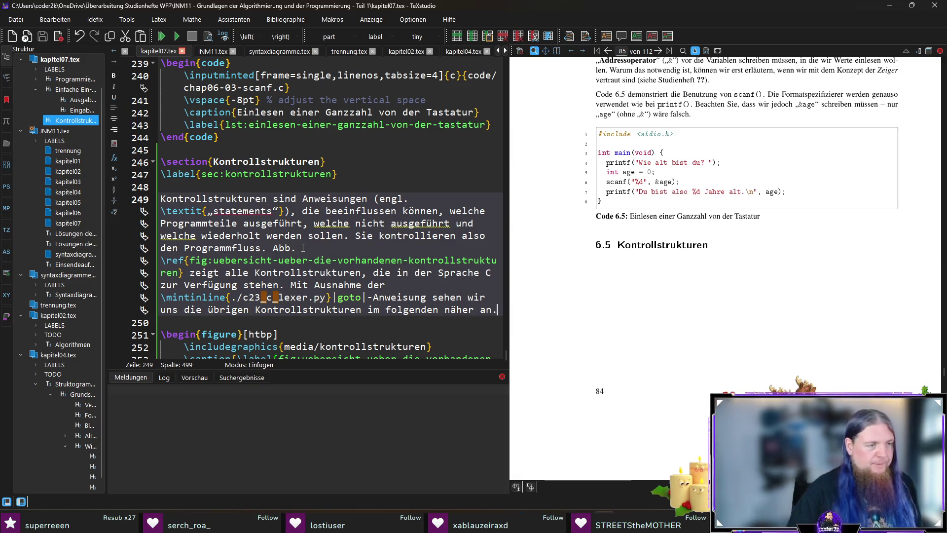
{"action": "key", "text": "Down"}
{"action": "key", "text": "Down"}
{"action": "key", "text": "Down"}
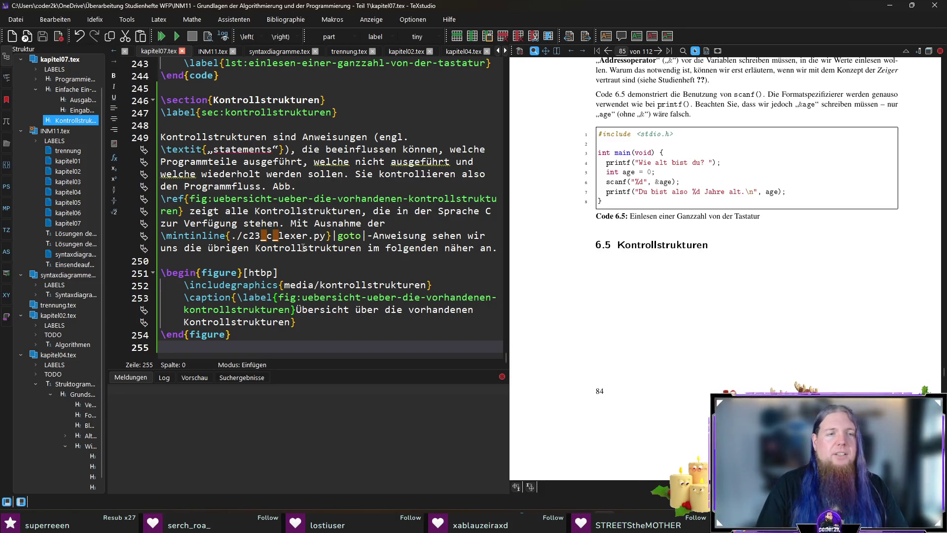
Add \subsection{Auswahlanweisungen} below the overview figure.
{"action": "key", "text": "Return"}
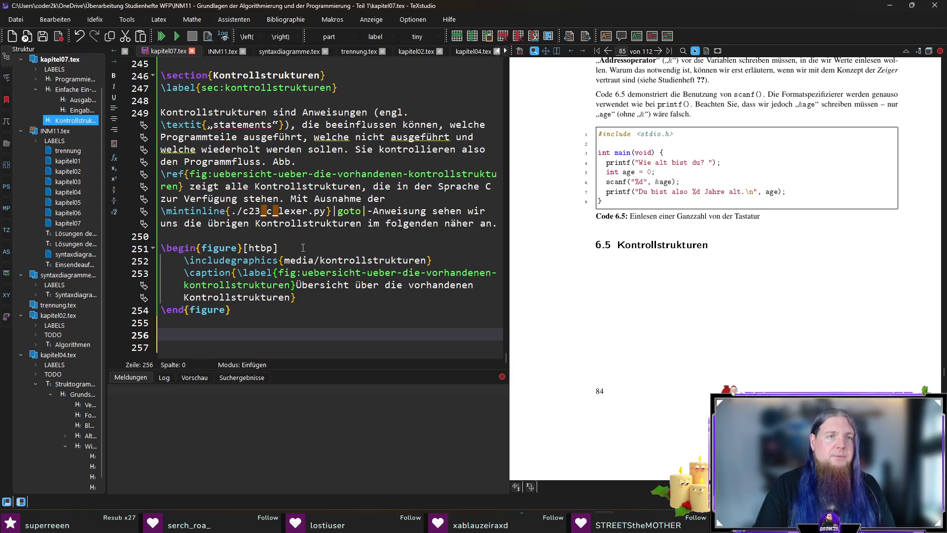
{"action": "type", "text": "\\subs"}
{"action": "key", "text": "Return"}
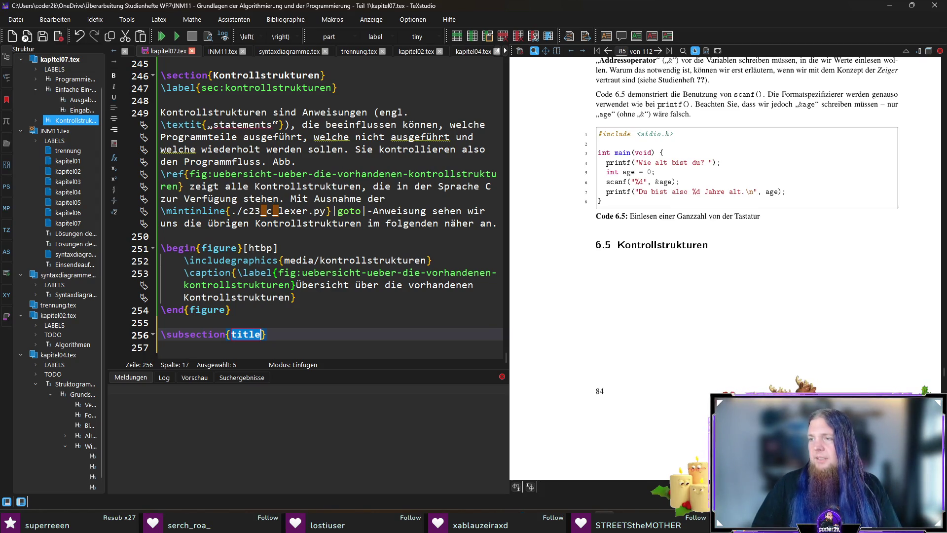
{"action": "type", "text": "Auswahlanweisungen"}
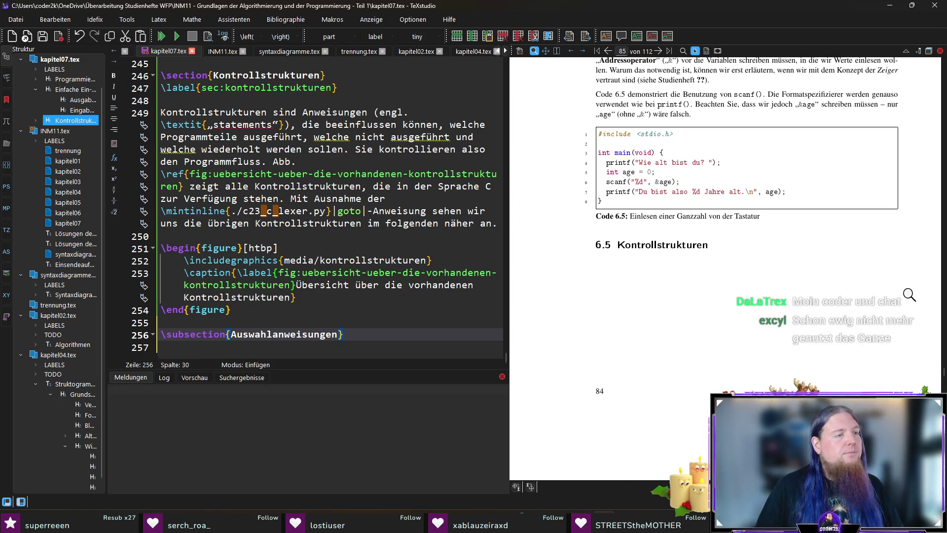
Add \label{subsec:auswahlanweisungen} under the heading, followed by blank lines.
{"action": "left_click", "coordinate": [387, 333]}
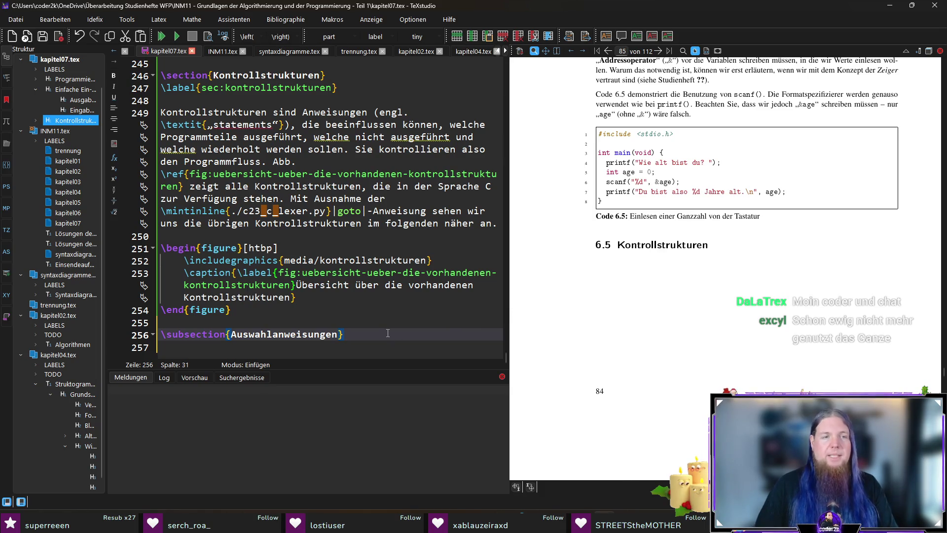
{"action": "key", "text": "Return"}
{"action": "type", "text": "\\lab"}
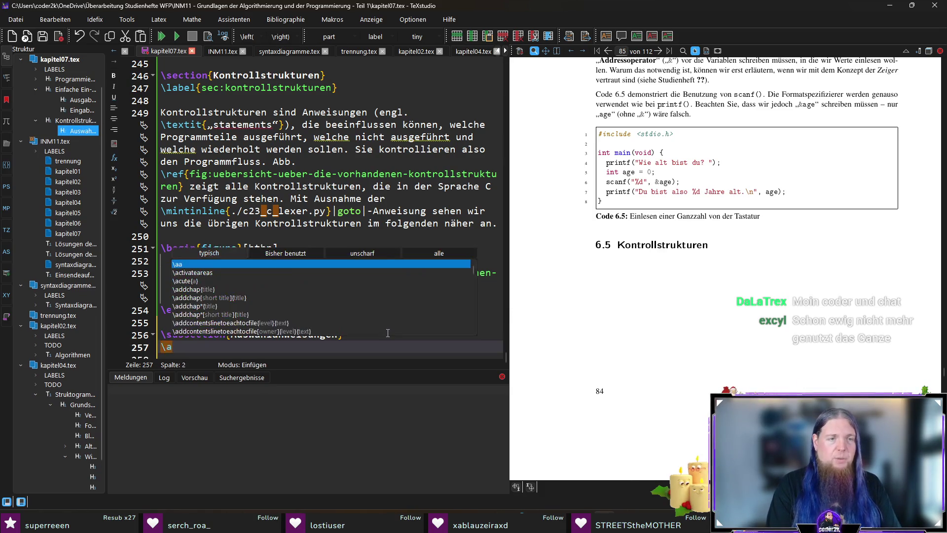
{"action": "key", "text": "Return"}
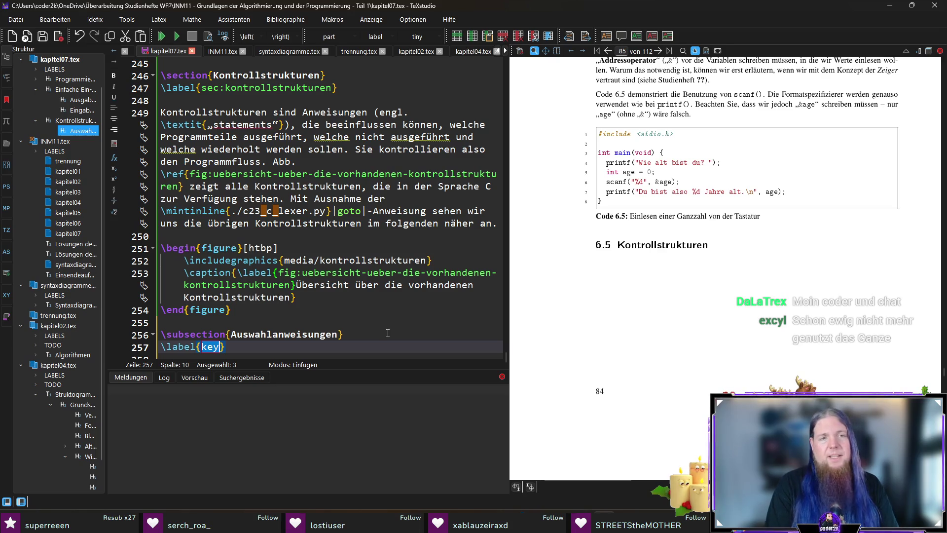
{"action": "type", "text": "subs"}
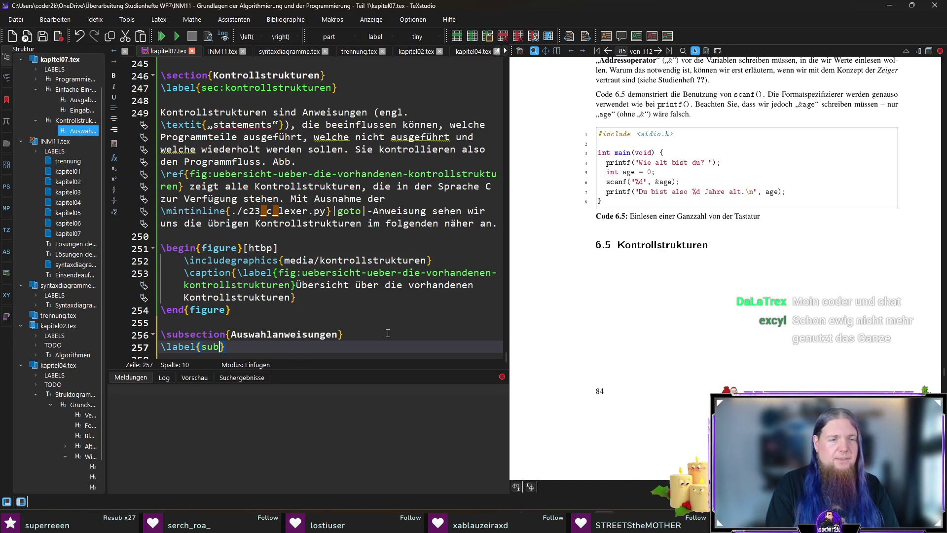
{"action": "type", "text": "ec:auswahlanweis"}
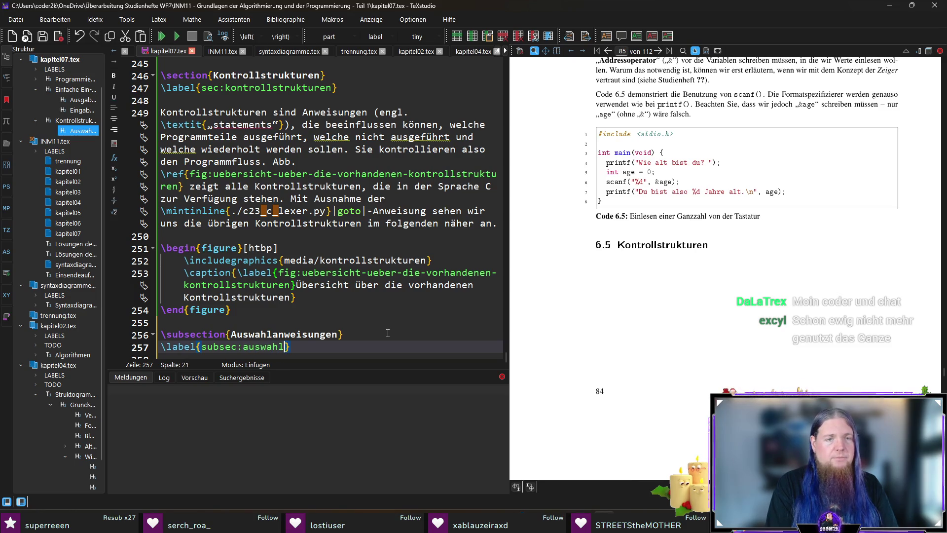
{"action": "type", "text": "ungen"}
{"action": "key", "text": "Return"}
{"action": "key", "text": "Return"}
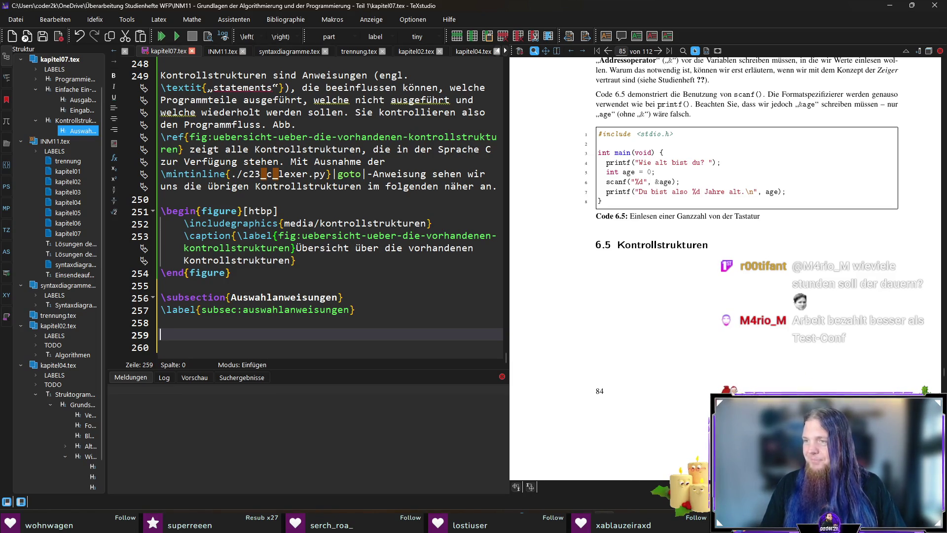
Paste the Auswahlanweisungen intro paragraph and format if and else as \mintinline C code.
{"action": "left_click", "coordinate": [300, 335]}
{"action": "key", "text": "ctrl+v"}
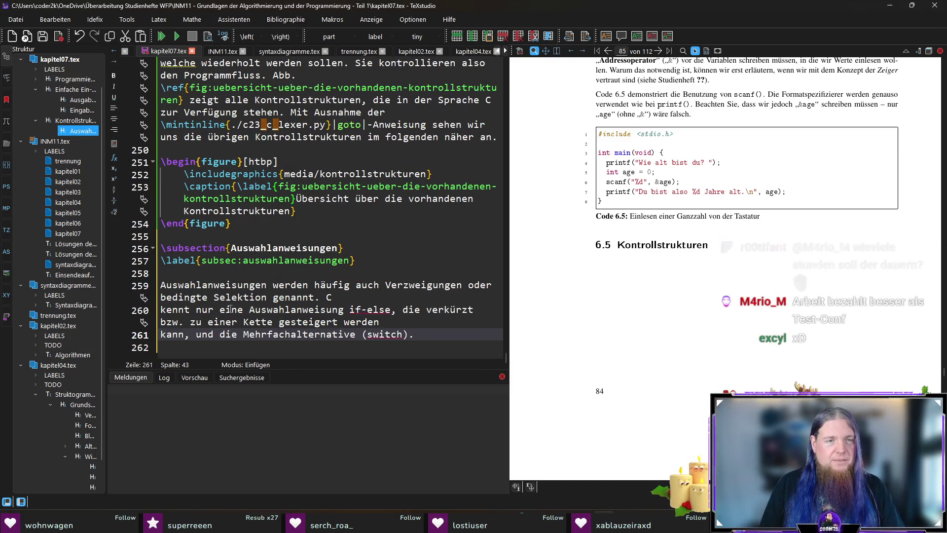
{"action": "left_click", "coordinate": [358, 299]}
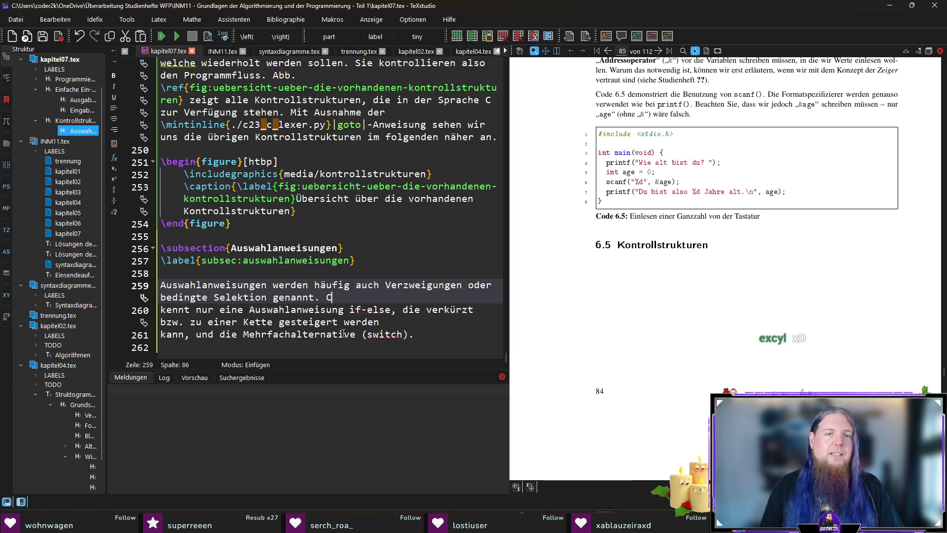
{"action": "left_click", "coordinate": [349, 309]}
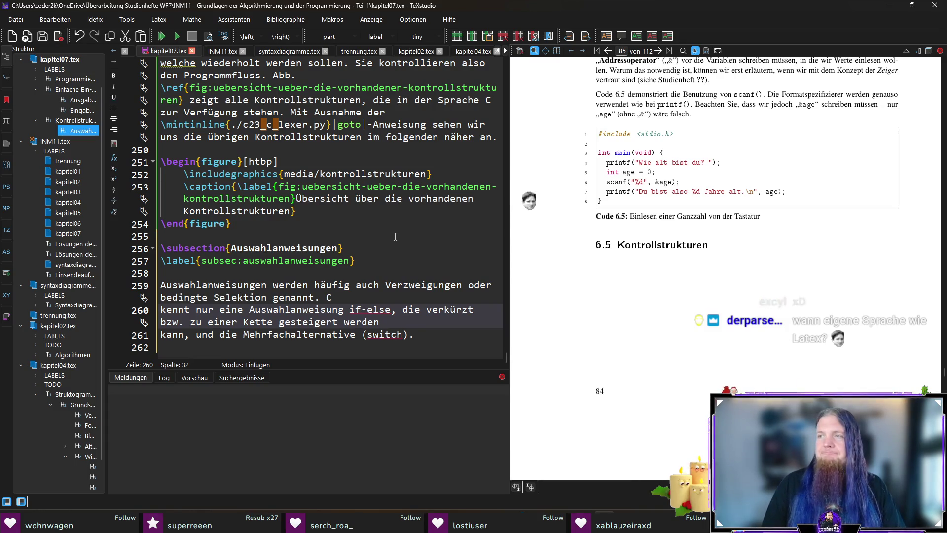
{"action": "type", "text": "\\ "}
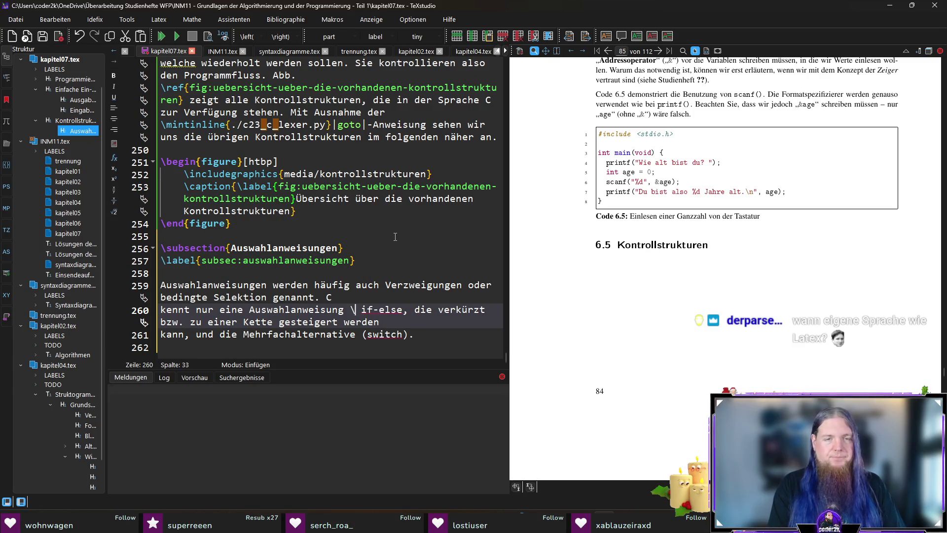
{"action": "type", "text": "mintinline{./c23_c_lexer.py}|if"}
{"action": "key", "text": "Delete"}
{"action": "key", "text": "Delete"}
{"action": "key", "text": "Delete"}
{"action": "type", "text": "-"}
{"action": "key", "text": "BackSpace"}
{"action": "type", "text": "\\mintinline{./c23_c_lexer.py}|else|"}
{"action": "key", "text": "Delete"}
{"action": "key", "text": "Delete"}
{"action": "key", "text": "Delete"}
Replace the word 'gesteigert' with 'verlängert'.
{"action": "key", "text": "Down"}
{"action": "key", "text": "Down"}
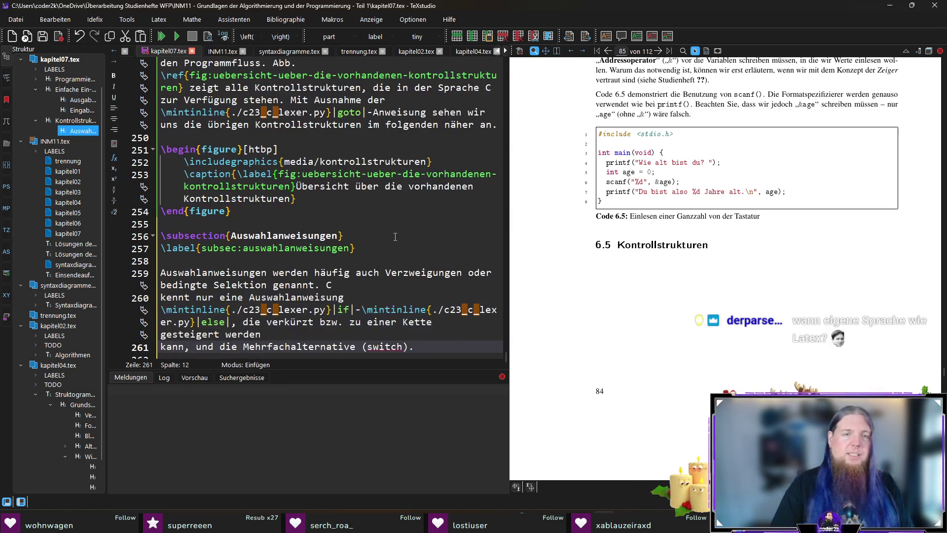
{"action": "key", "text": "Down"}
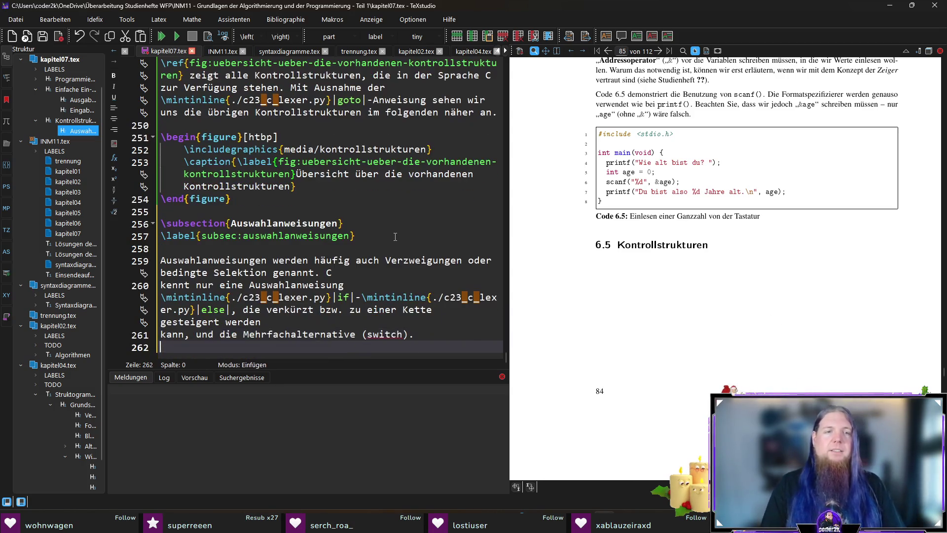
{"action": "key", "text": "Up"}
{"action": "key", "text": "Up"}
{"action": "key", "text": "ctrl+shift+Right"}
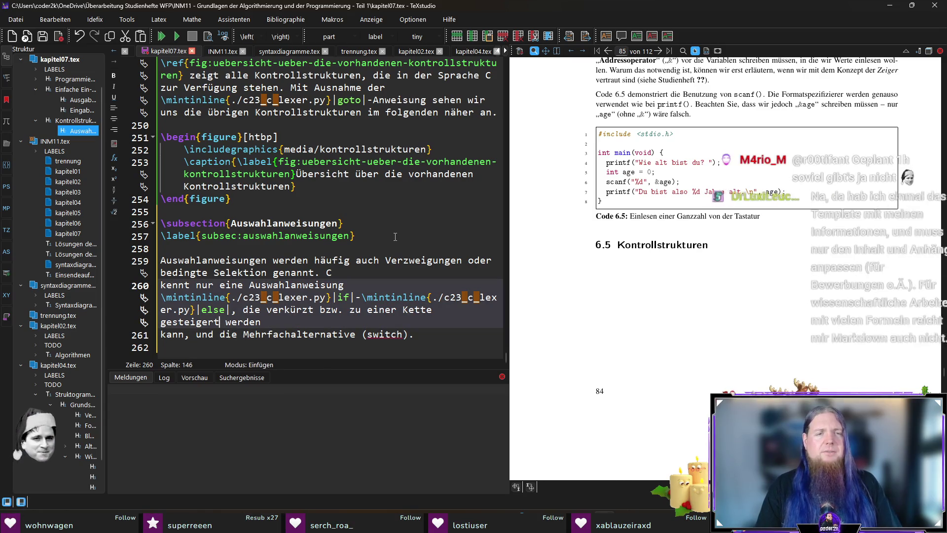
{"action": "type", "text": "verlänger"}
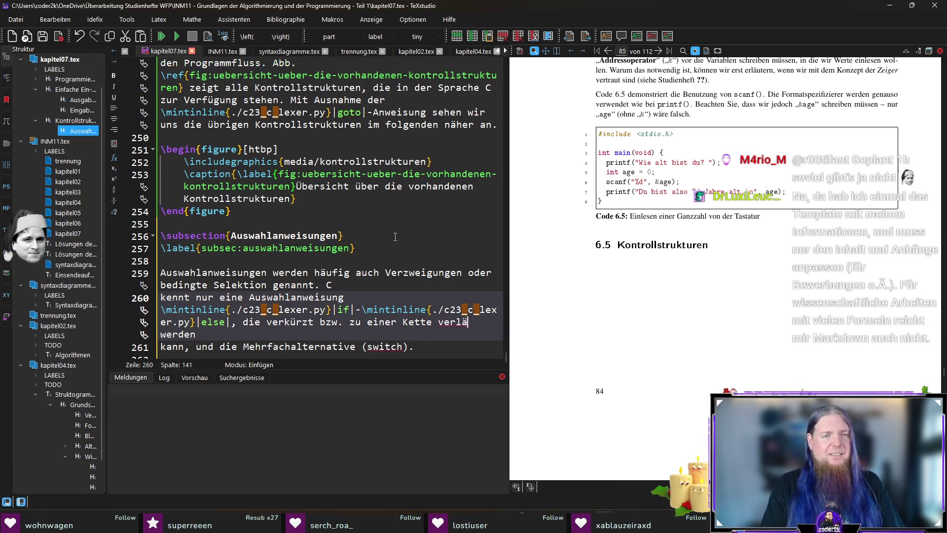
{"action": "type", "text": "t"}
{"action": "key", "text": "Down"}
Wrap switch in \mintinline{./c23_c_lexer.py}|switch| and add an empty line after the paragraph.
{"action": "key", "text": "End"}
{"action": "key", "text": "Left"}
{"action": "key", "text": "Left"}
{"action": "key", "text": "ctrl+shift+Left"}
{"action": "key", "text": "BackSpace"}
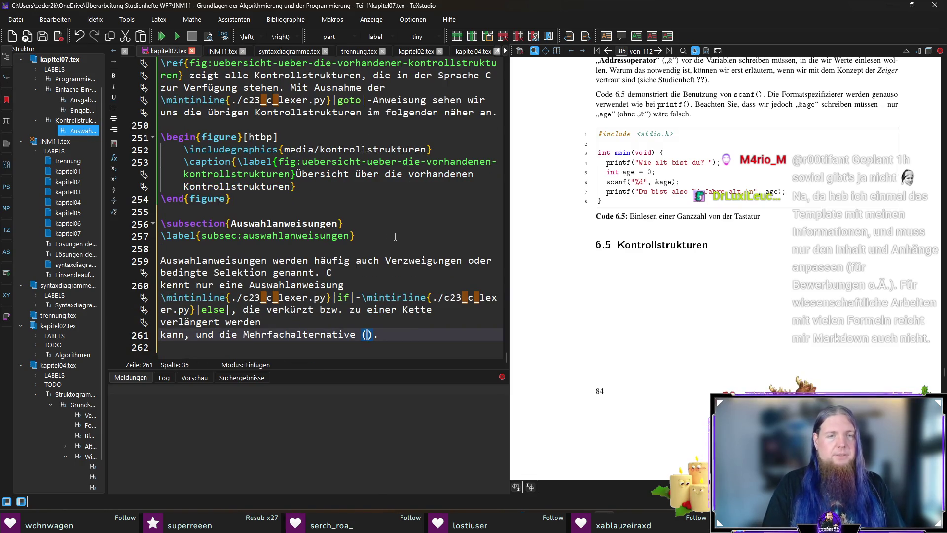
{"action": "type", "text": "\\mintinline{./c23_c_lexer.py}||"}
{"action": "key", "text": "Left"}
{"action": "type", "text": "switch"}
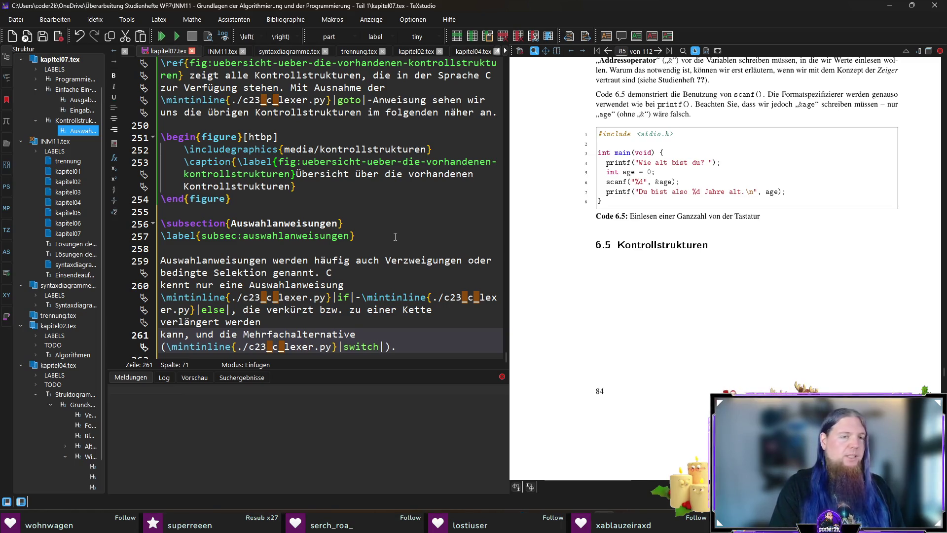
{"action": "key", "text": "End"}
{"action": "key", "text": "Return"}
Run Build & View to refresh the preview with the Auswahlanweisungen text.
{"action": "key", "text": "F5"}
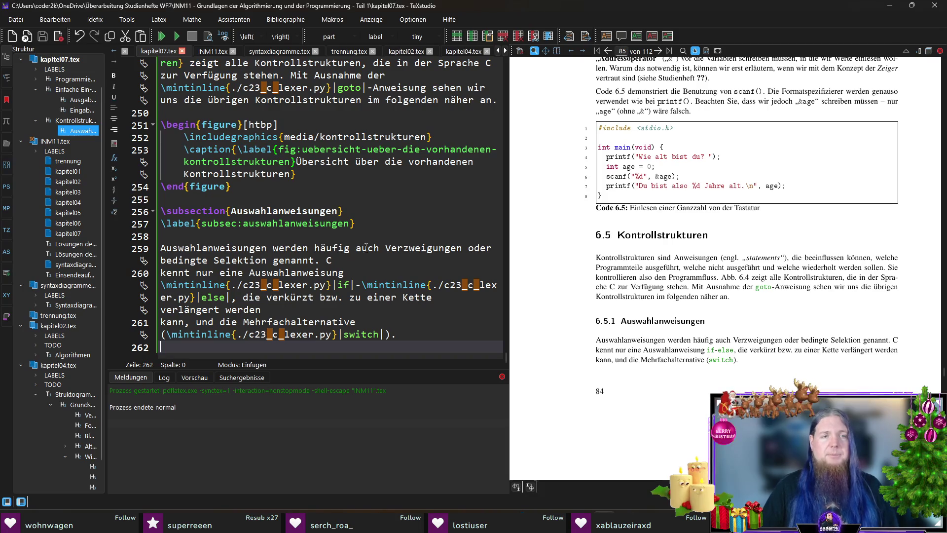
Add a \subsubsection titled \texttt{if}-\texttt{else}-Anweisung on a new line, followed by blank lines.
{"action": "key", "text": "Return"}
{"action": "type", "text": "\\subsubs"}
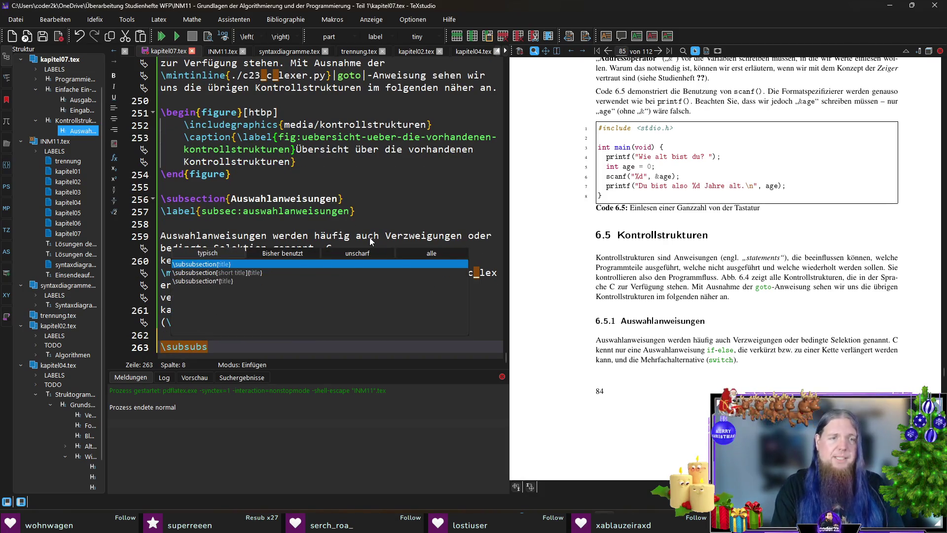
{"action": "key", "text": "Return"}
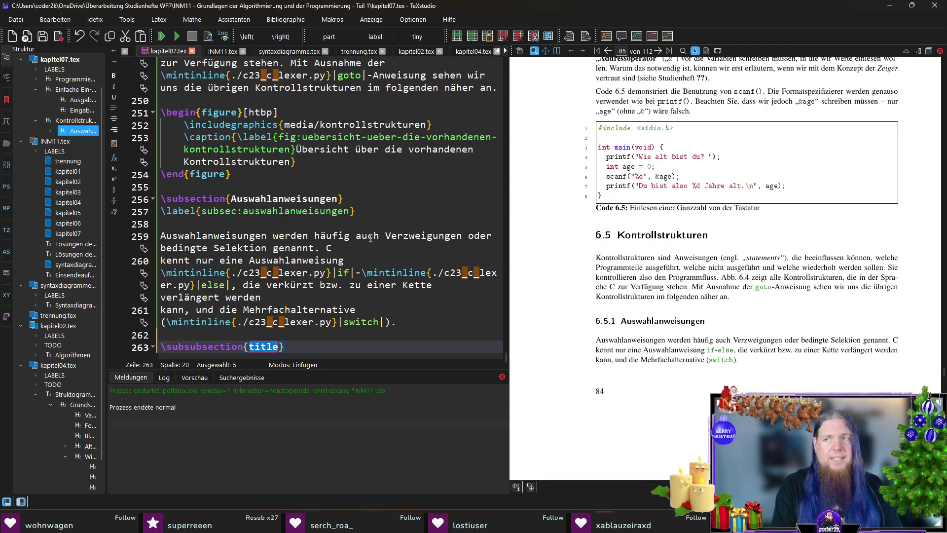
{"action": "type", "text": "\\mon"}
{"action": "key", "text": "Return"}
{"action": "type", "text": "if}-\\mon"}
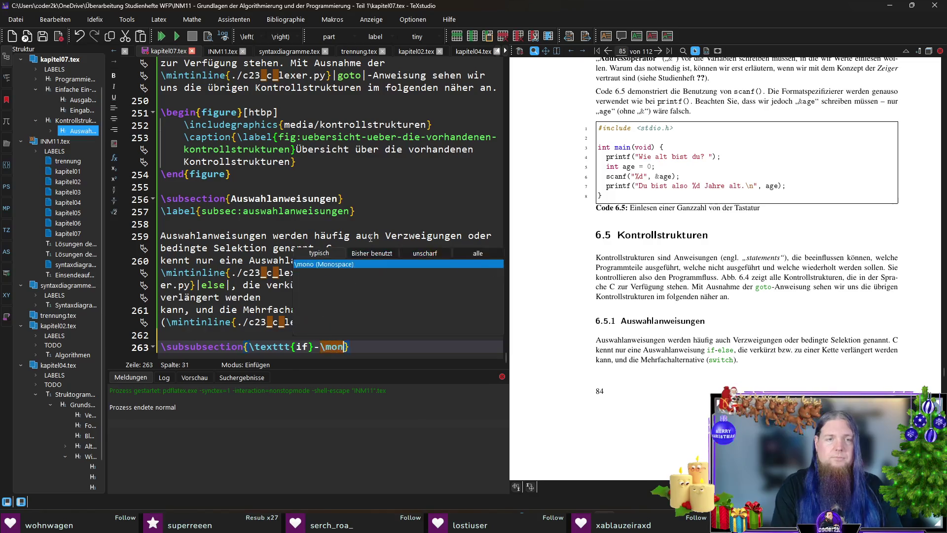
{"action": "key", "text": "Return"}
{"action": "type", "text": "else}-Anweisung"}
{"action": "key", "text": "End"}
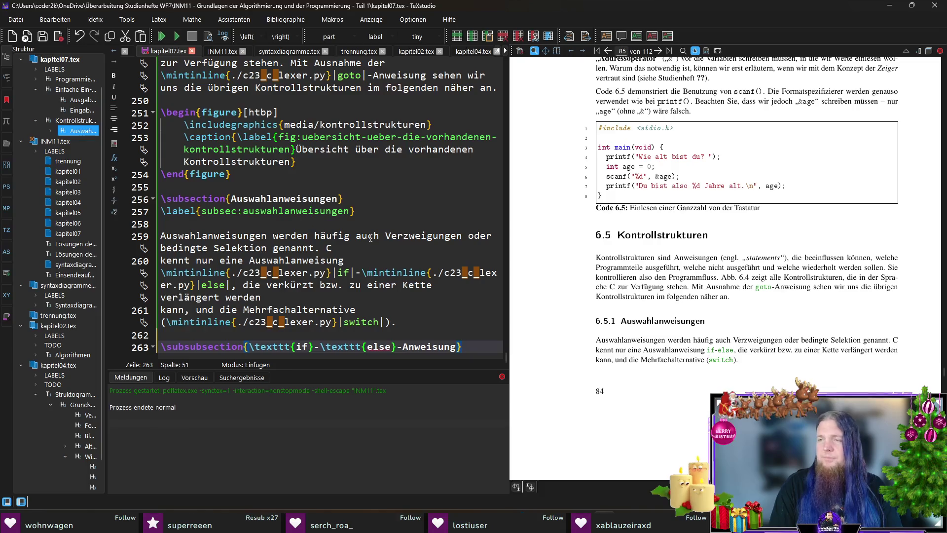
{"action": "key", "text": "Return"}
{"action": "key", "text": "Return"}
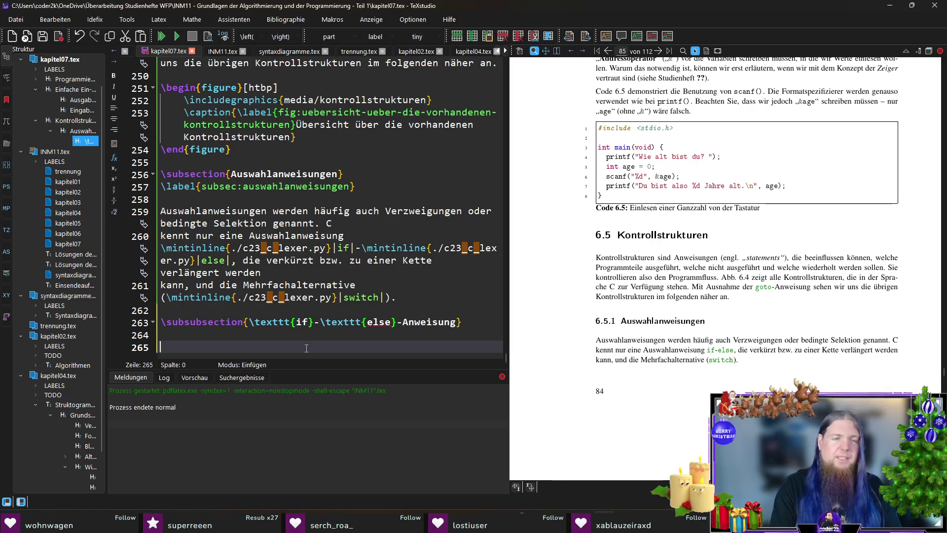
Insert the \src code listing template below the if-else heading.
{"action": "type", "text": "\\src"}
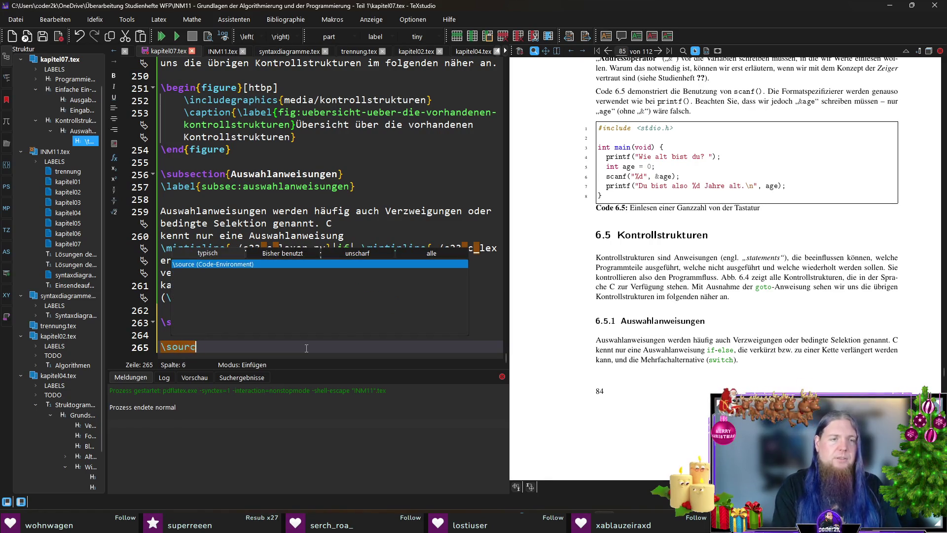
{"action": "key", "text": "Return"}
{"action": "key", "text": "Up"}
{"action": "key", "text": "Up"}
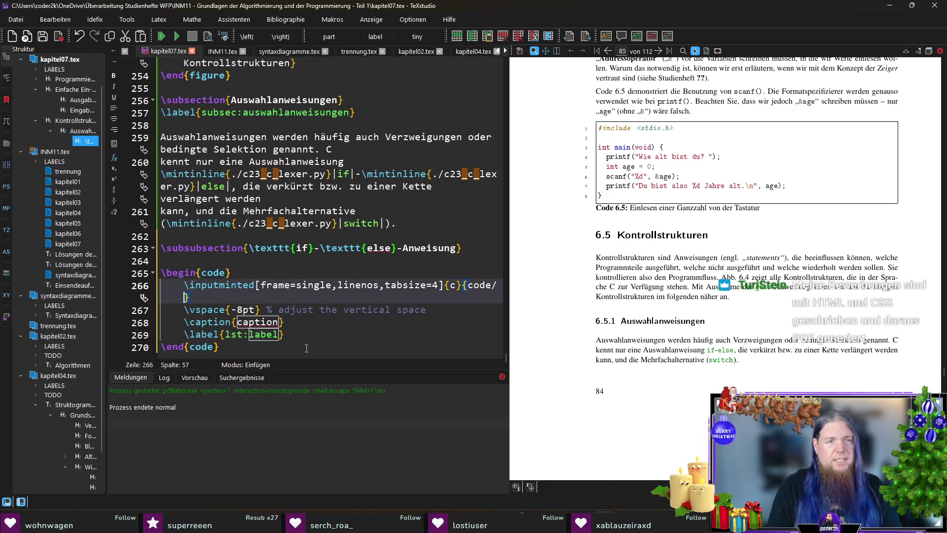
{"action": "key", "text": "BackSpace"}
{"action": "key", "text": "Delete"}
{"action": "key", "text": "Delete"}
{"action": "key", "text": "Delete"}
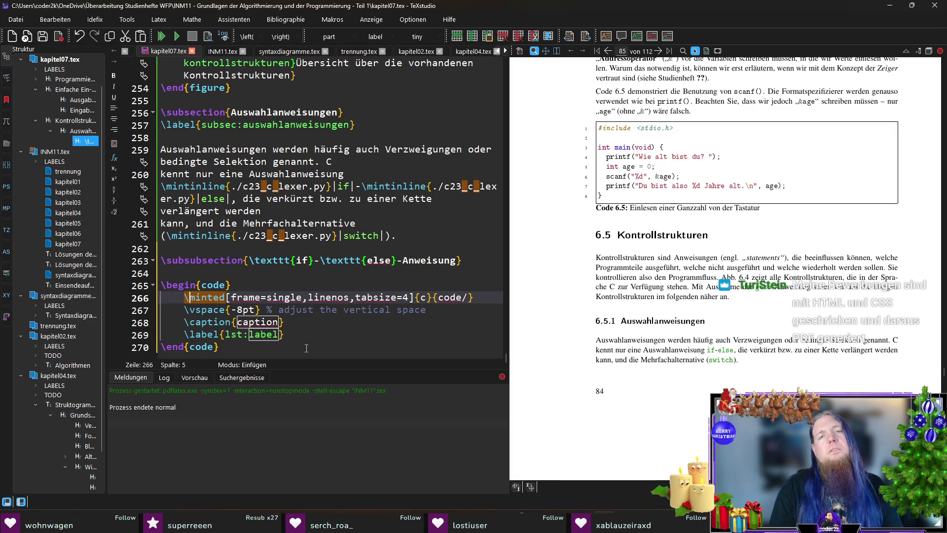
{"action": "key", "text": "End"}
{"action": "key", "text": "Left"}
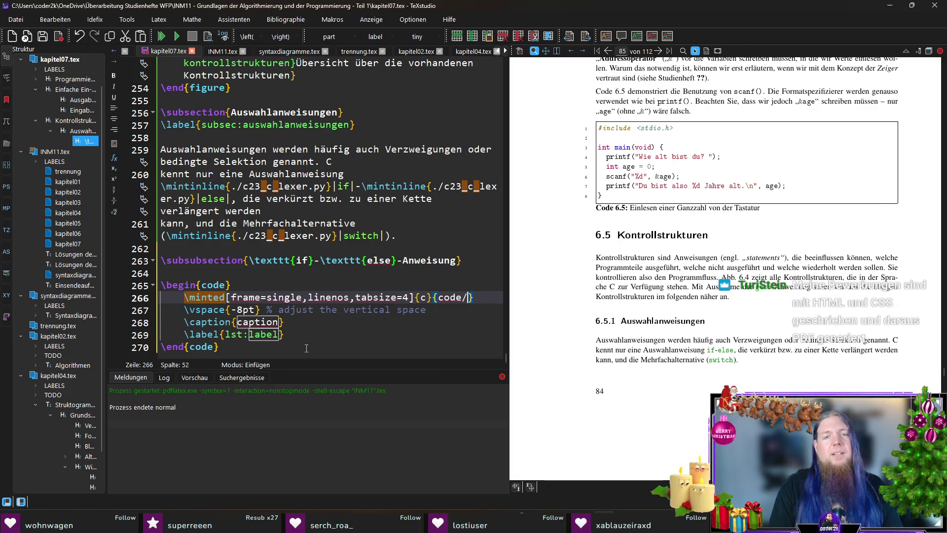
{"action": "key", "text": "Down"}
{"action": "key", "text": "Down"}
{"action": "key", "text": "Down"}
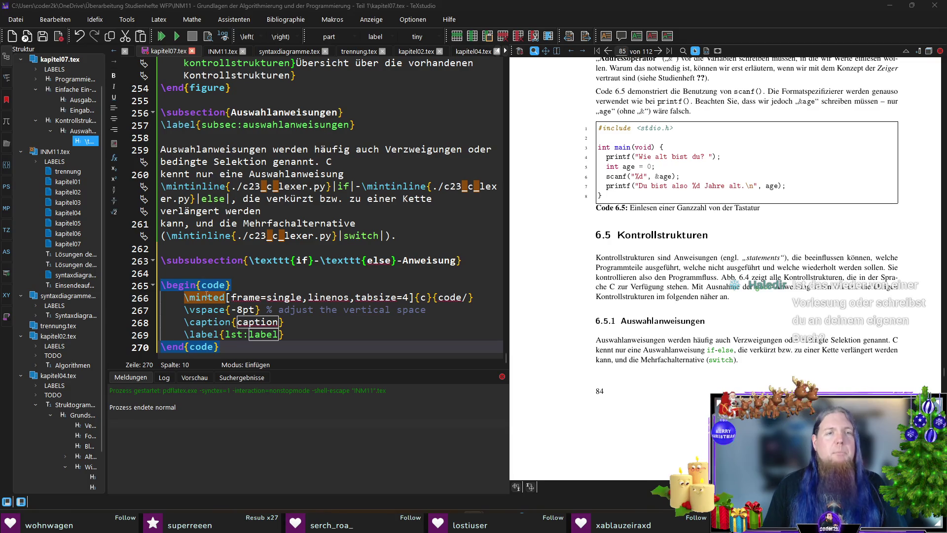
{"action": "left_click", "coordinate": [256, 290]}
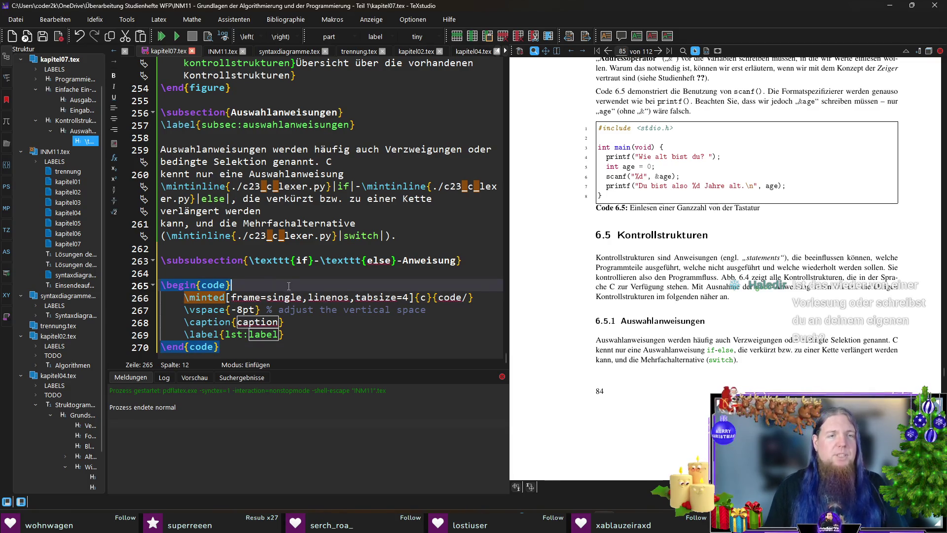
Replace the listing's options line with a \begin{minted} environment.
{"action": "left_click", "coordinate": [201, 303]}
{"action": "key", "text": "Home"}
{"action": "key", "text": "shift+End"}
{"action": "key", "text": "Delete"}
{"action": "type", "text": "\\begin{begin{"}
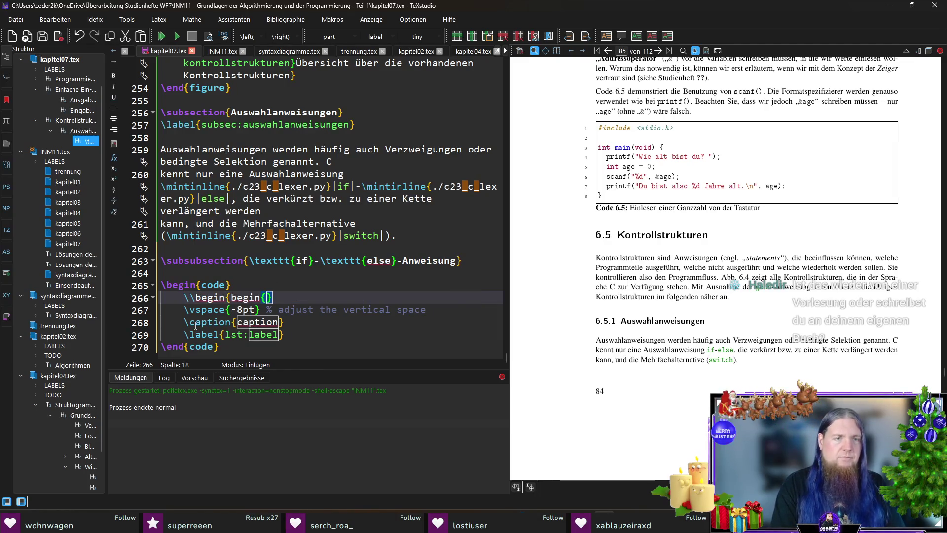
{"action": "key", "text": "BackSpace"}
{"action": "key", "text": "BackSpace"}
{"action": "key", "text": "BackSpace"}
{"action": "type", "text": "begin{"}
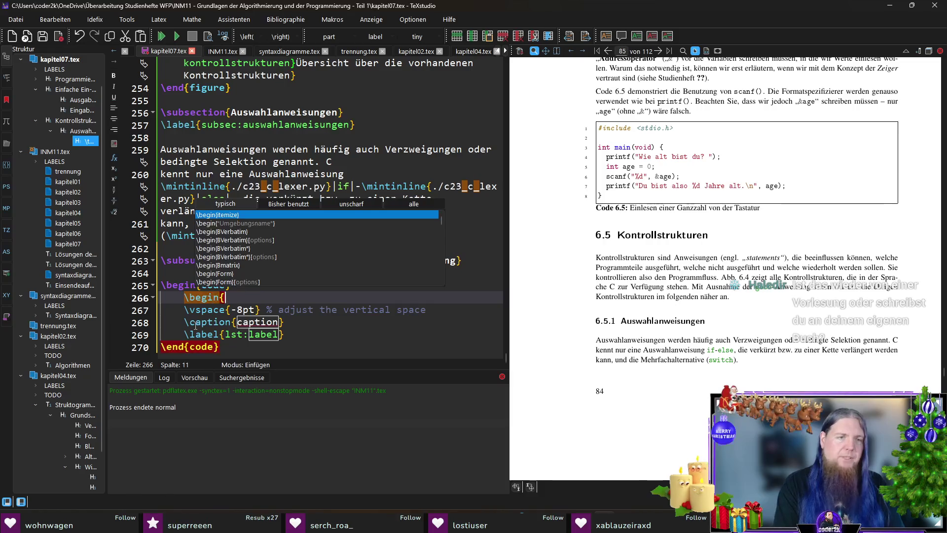
{"action": "type", "text": "minted"}
{"action": "key", "text": "Return"}
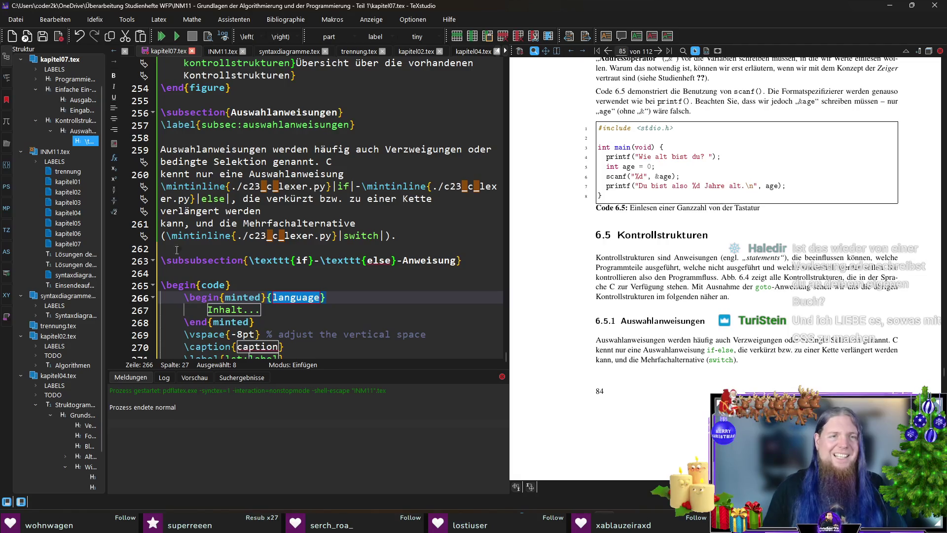
Set the minted language to ./c23_c_lexer.py and delete the Inhalt placeholder.
{"action": "double_click", "coordinate": [242, 182]}
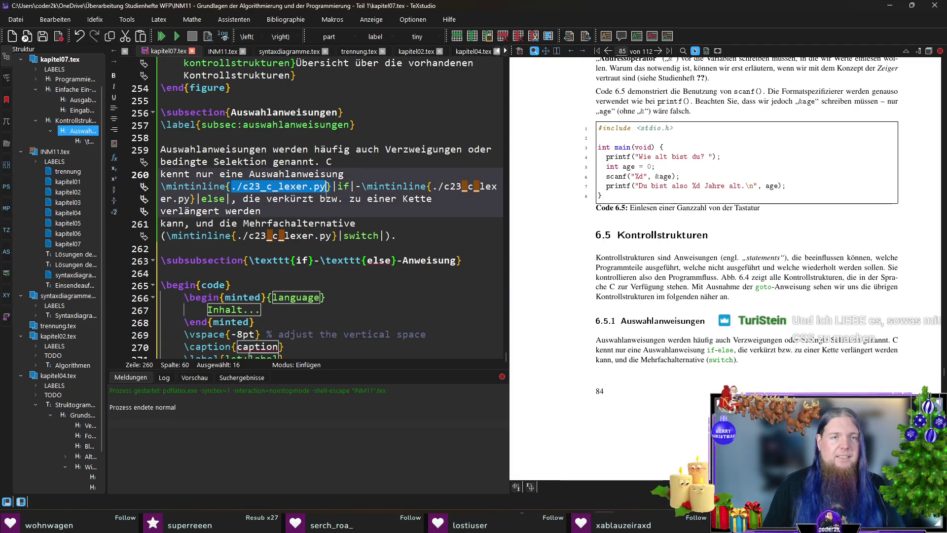
{"action": "left_click", "coordinate": [312, 297]}
{"action": "type", "text": "./c23_c_lexer.py"}
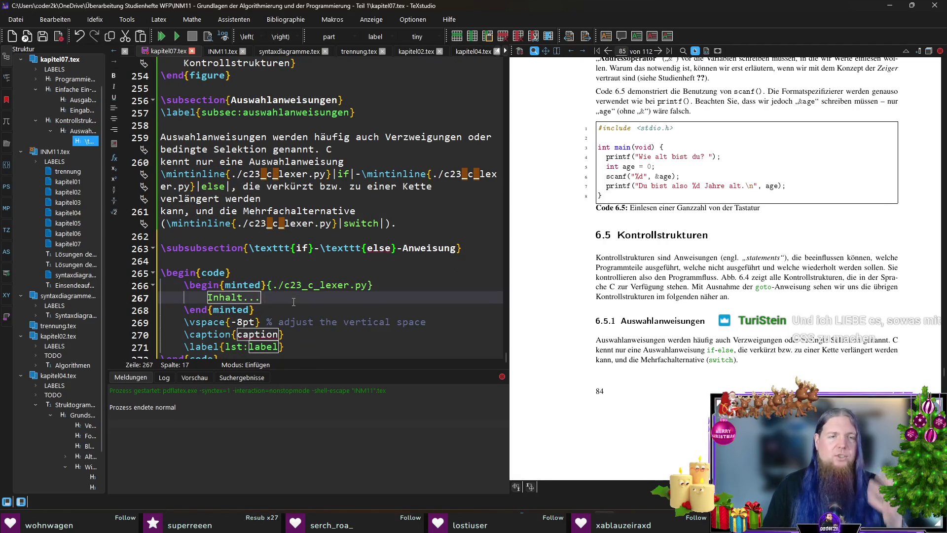
{"action": "left_click", "coordinate": [294, 302]}
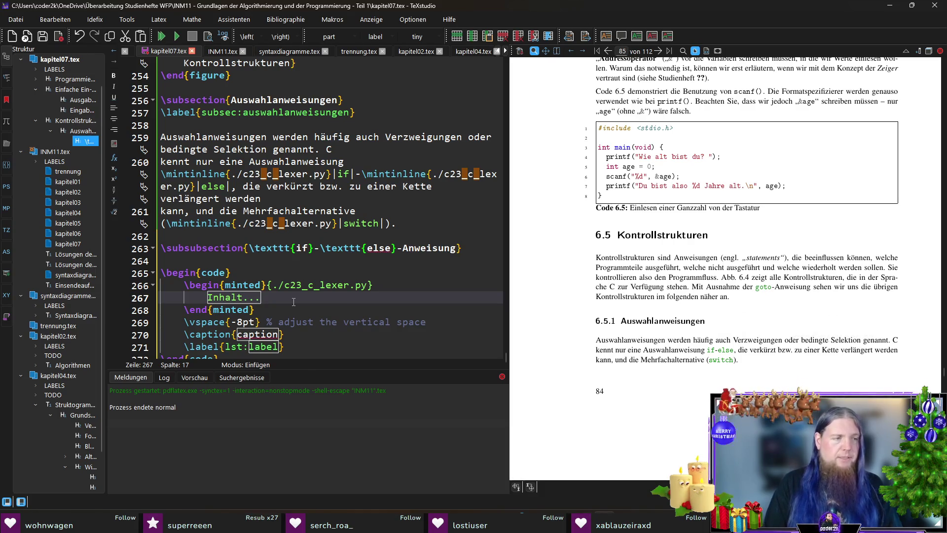
{"action": "key", "text": "ctrl+shift+Left"}
{"action": "key", "text": "BackSpace"}
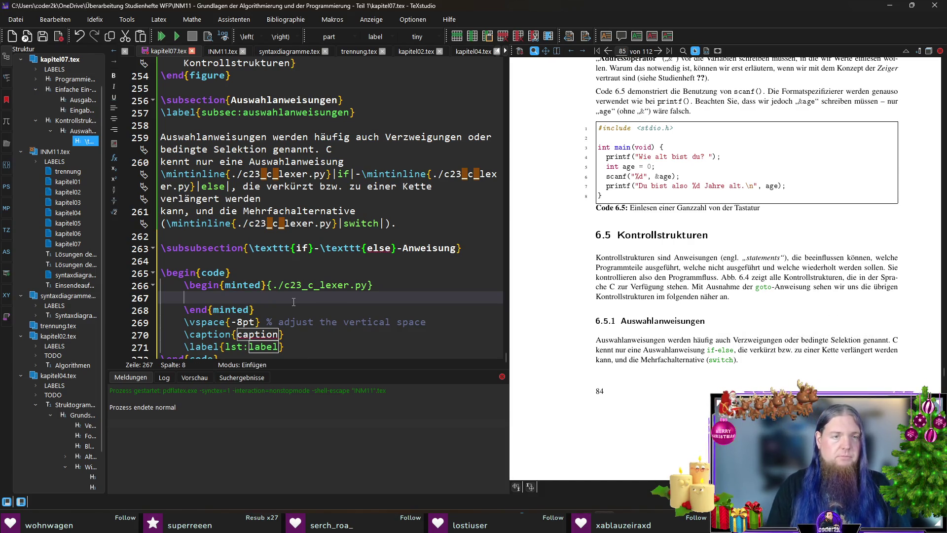
{"action": "scroll", "coordinate": [319, 269], "scroll_direction": "down", "scroll_amount": 1}
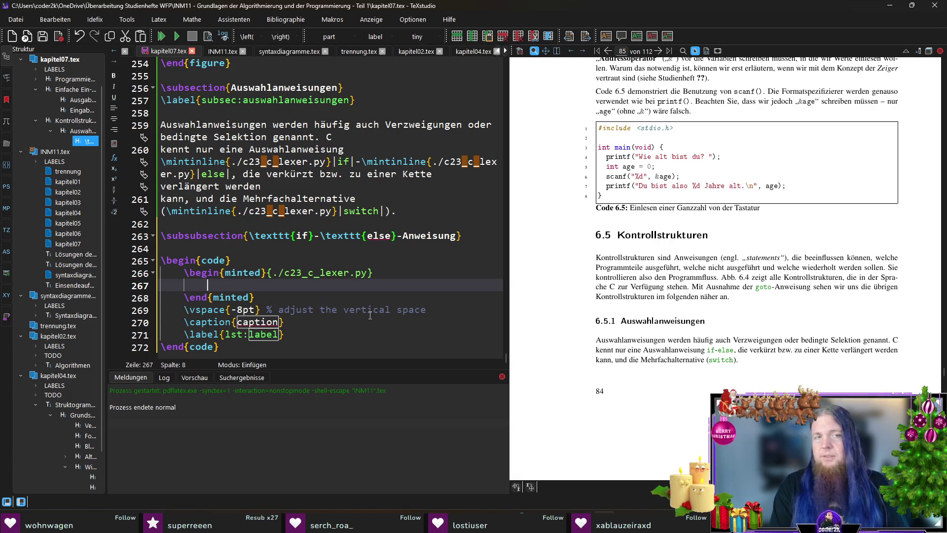
Write the opening line if (ausdruck) { in the minted block.
{"action": "type", "text": "if (ausdruck) {"}
{"action": "key", "text": "Return"}
{"action": "key", "text": "Up"}
{"action": "key", "text": "End"}
{"action": "key", "text": "Left"}
{"action": "key", "text": "Left"}
{"action": "key", "text": "Left"}
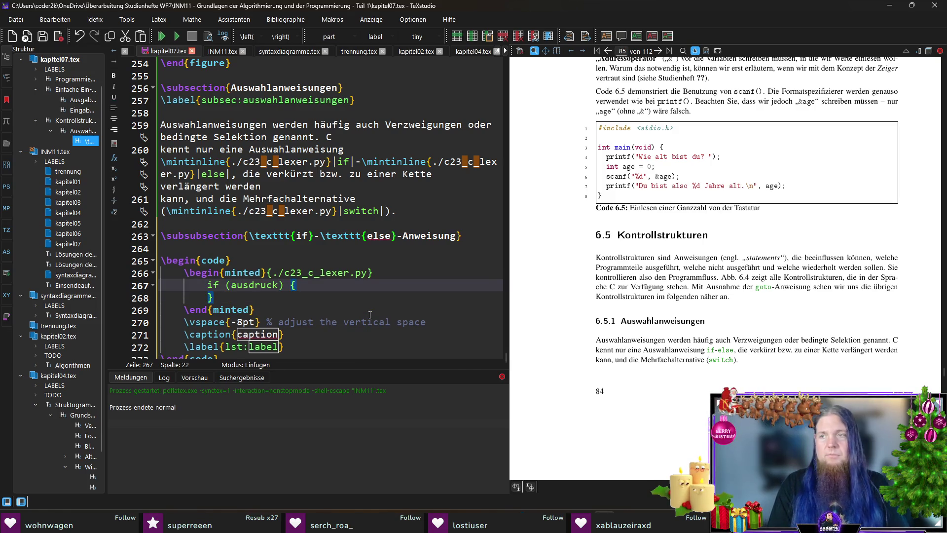
{"action": "key", "text": "ctrl+shift+Left"}
{"action": "type", "text": "expression"}
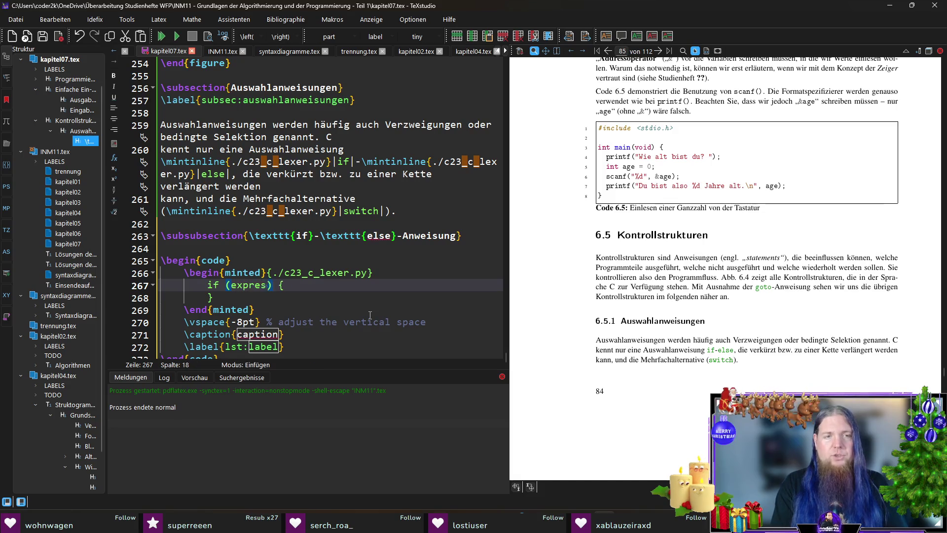
{"action": "key", "text": "ctrl+shift+Left"}
{"action": "type", "text": "ausdruck"}
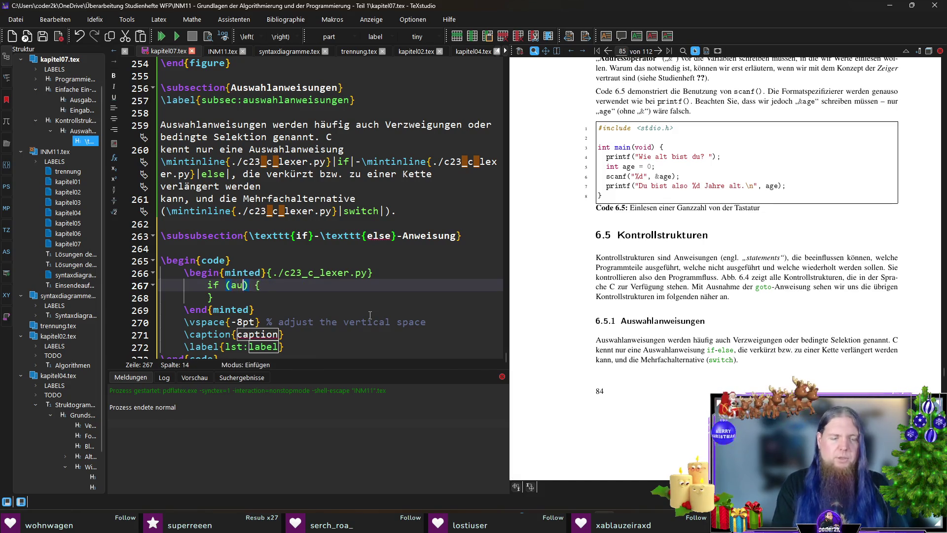
Add the statement anweisung1; inside the if block.
{"action": "key", "text": "End"}
{"action": "key", "text": "Return"}
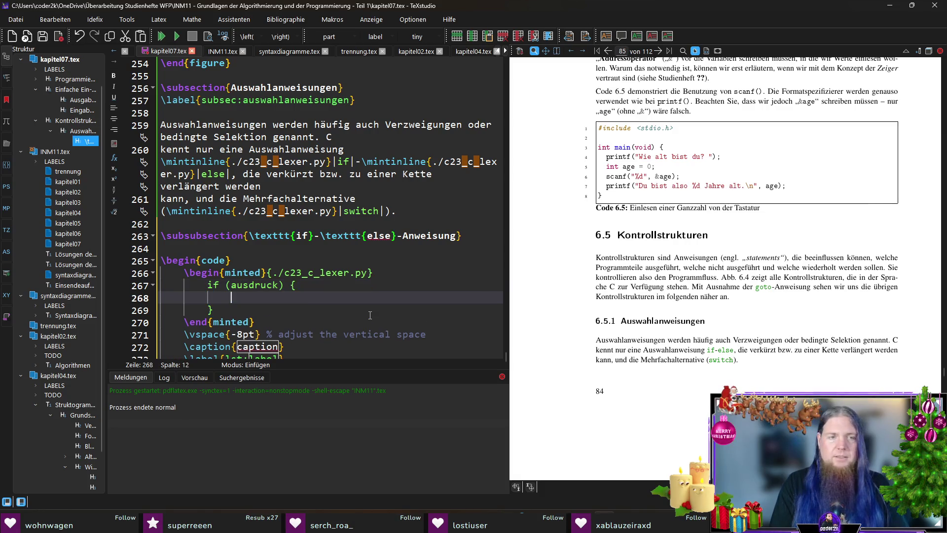
{"action": "type", "text": "anweisung"}
{"action": "key", "text": "Home"}
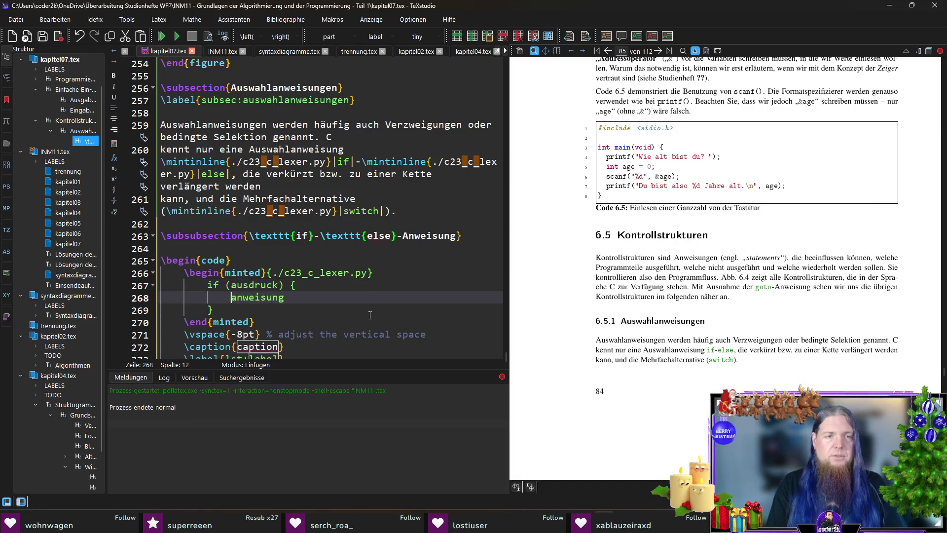
{"action": "key", "text": "BackSpace"}
{"action": "key", "text": "BackSpace"}
{"action": "key", "text": "End"}
{"action": "type", "text": "1;"}
Add an else { anweisung2; } branch after the if block.
{"action": "key", "text": "Down"}
{"action": "type", "text": "else {"}
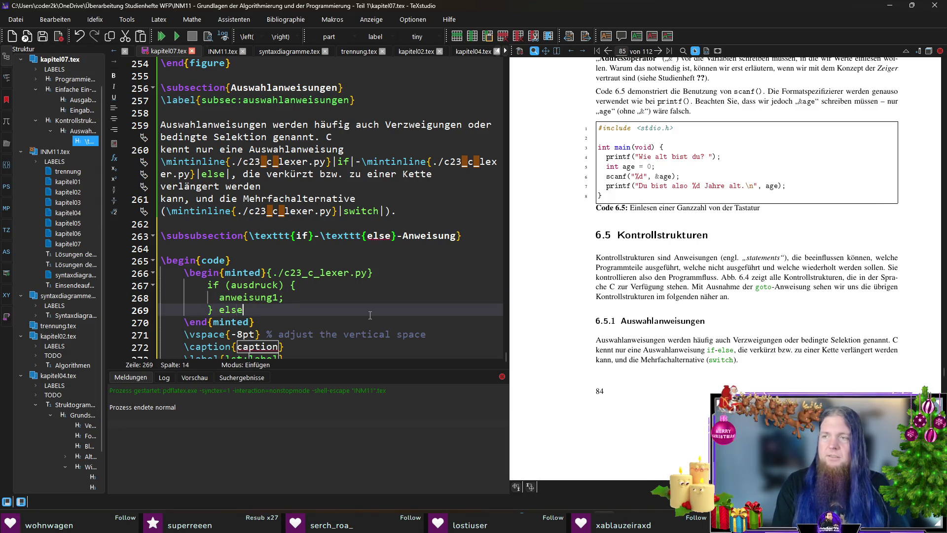
{"action": "key", "text": "Return"}
{"action": "key", "text": "Return"}
{"action": "type", "text": "anweisung2;"}
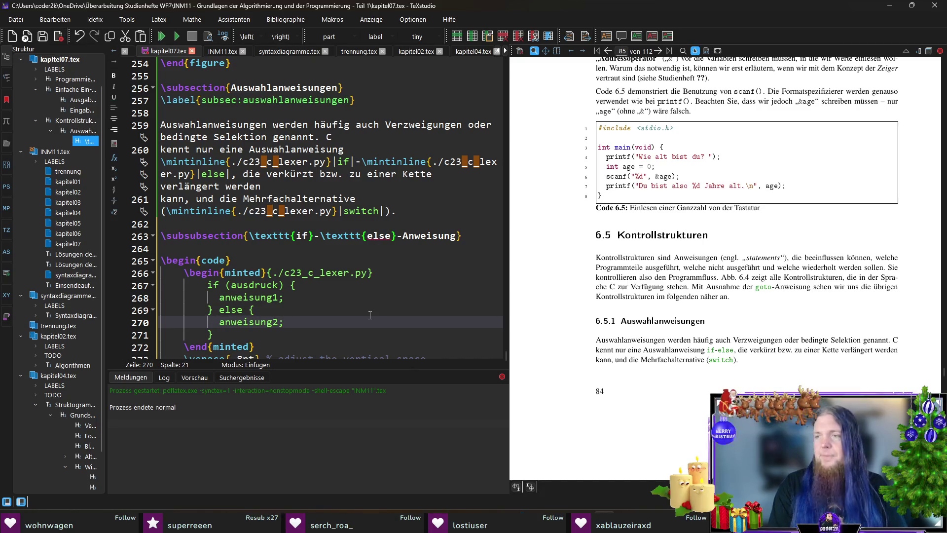
{"action": "key", "text": "Down"}
{"action": "key", "text": "Down"}
{"action": "scroll", "coordinate": [370, 315], "scroll_direction": "down", "scroll_amount": 2}
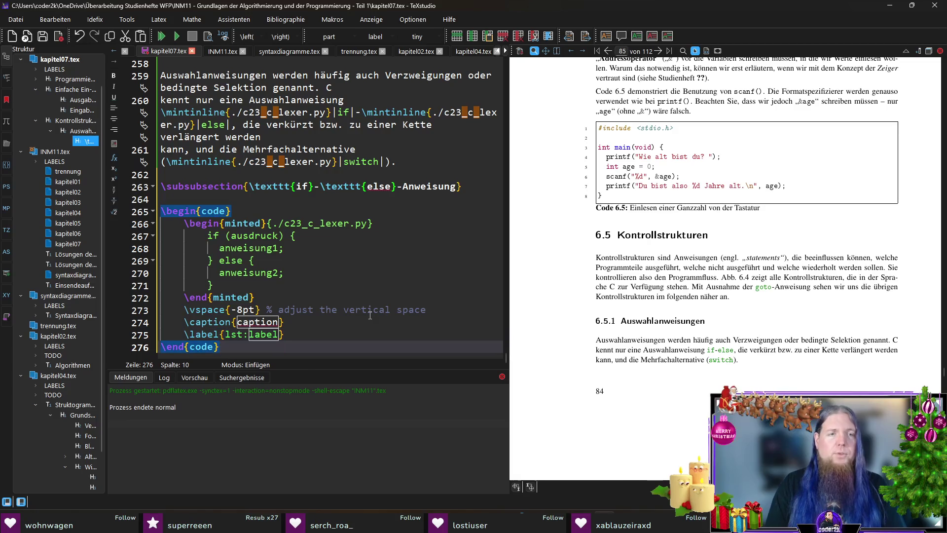
{"action": "key", "text": "ctrl+Right"}
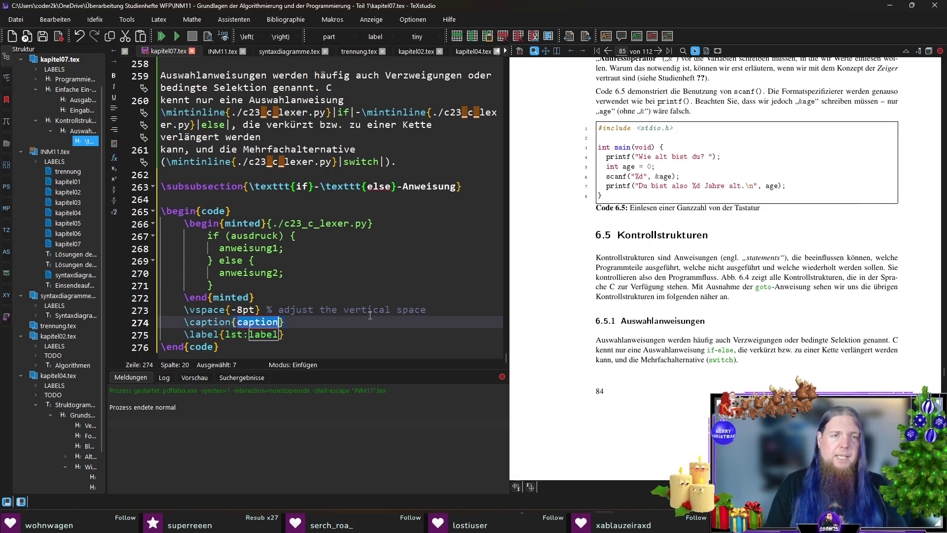
Remove the code float's begin/end, vspace, caption and label lines around the minted block.
{"action": "type", "text": "Syntax"}
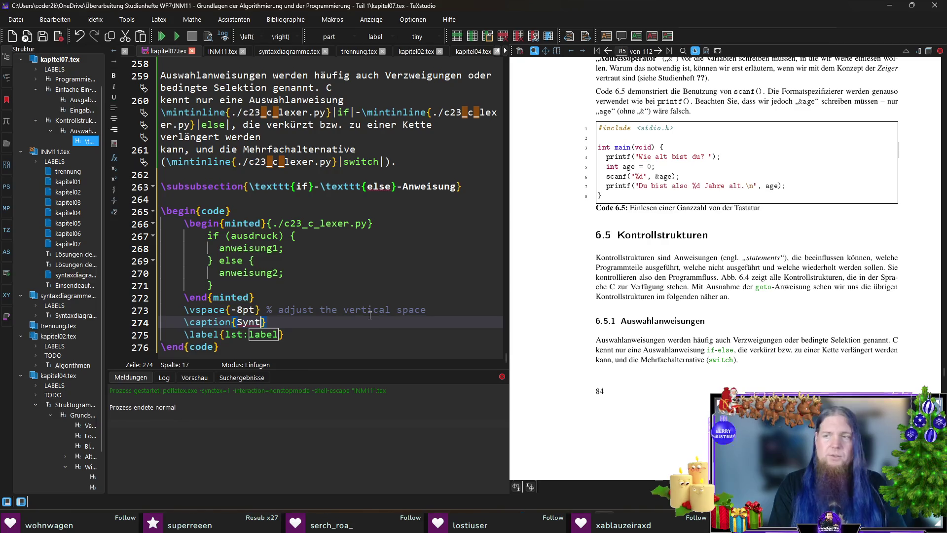
{"action": "key", "text": "Escape"}
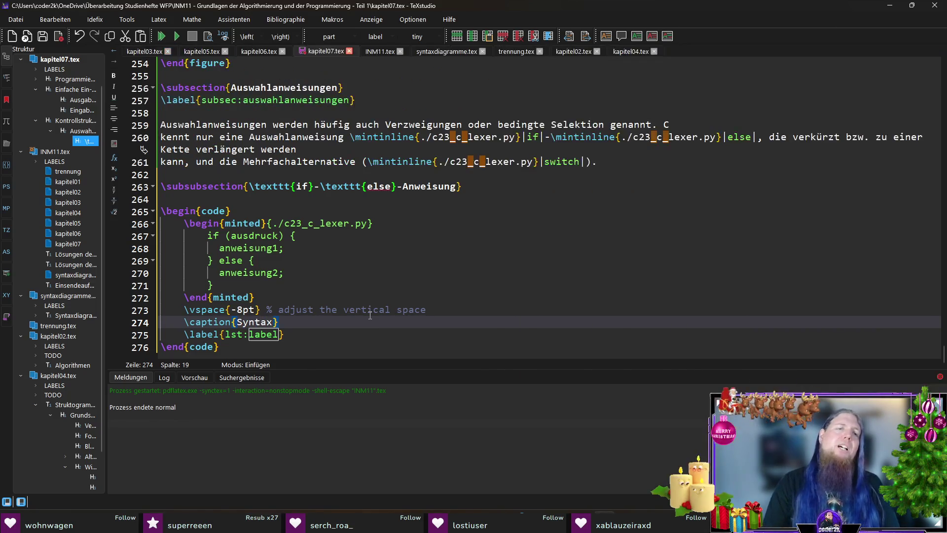
{"action": "mouse_move", "coordinate": [301, 335]}
{"action": "left_mouse_down"}
{"action": "mouse_move", "coordinate": [267, 297]}
{"action": "mouse_move", "coordinate": [256, 348]}
{"action": "mouse_move", "coordinate": [266, 297]}
{"action": "left_mouse_up"}
{"action": "key", "text": "ctrl+x"}
{"action": "left_click", "coordinate": [272, 261]}
{"action": "key", "text": "shift+Home"}
{"action": "key", "text": "Delete"}
{"action": "key", "text": "BackSpace"}
Remove the extra indentation from the minted block and its code lines.
{"action": "left_click_drag", "start_coordinate": [255, 347], "coordinate": [146, 272]}
{"action": "key", "text": "shift+Tab"}
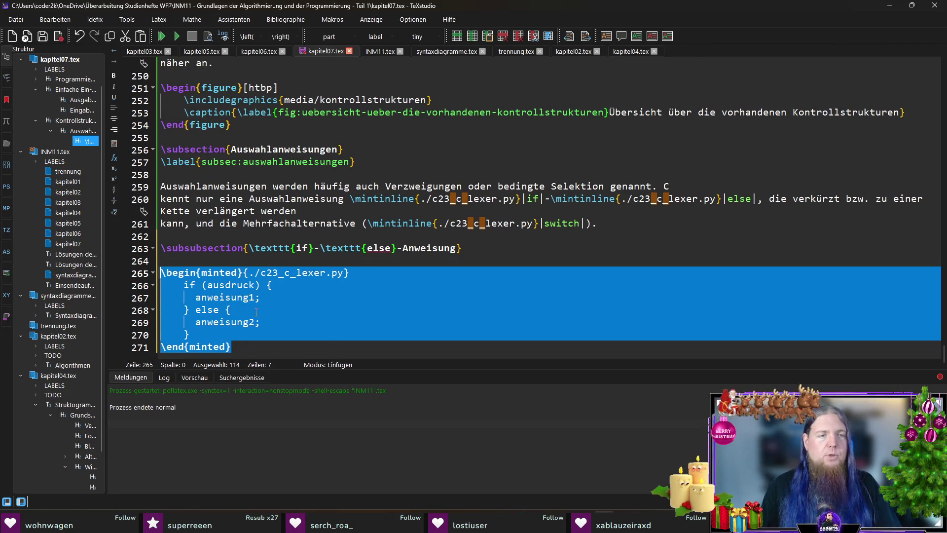
{"action": "left_click", "coordinate": [318, 347]}
{"action": "left_click_drag", "start_coordinate": [163, 348], "coordinate": [163, 284]}
{"action": "key", "text": "shift+Tab"}
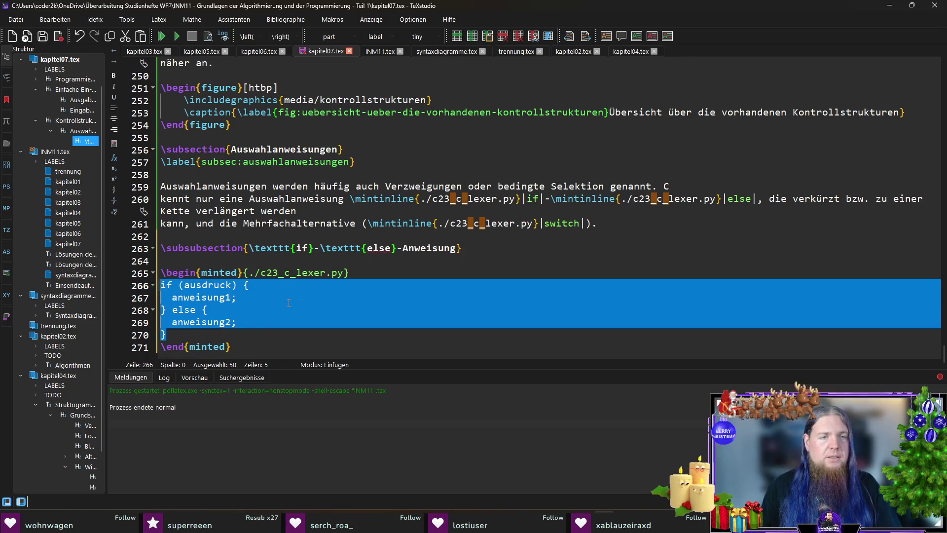
{"action": "left_click", "coordinate": [300, 303]}
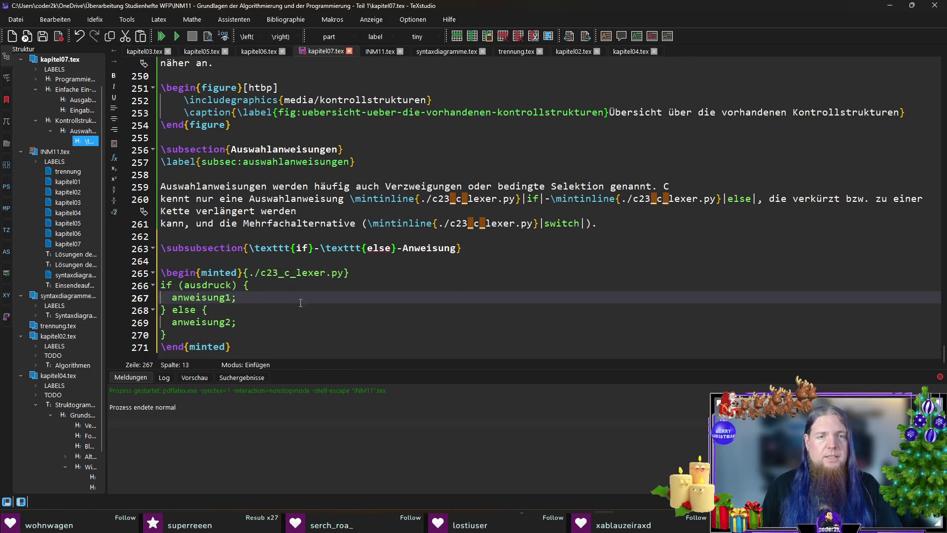
Add a 'Syntax:' line above the code block and recompile.
{"action": "left_click", "coordinate": [396, 264]}
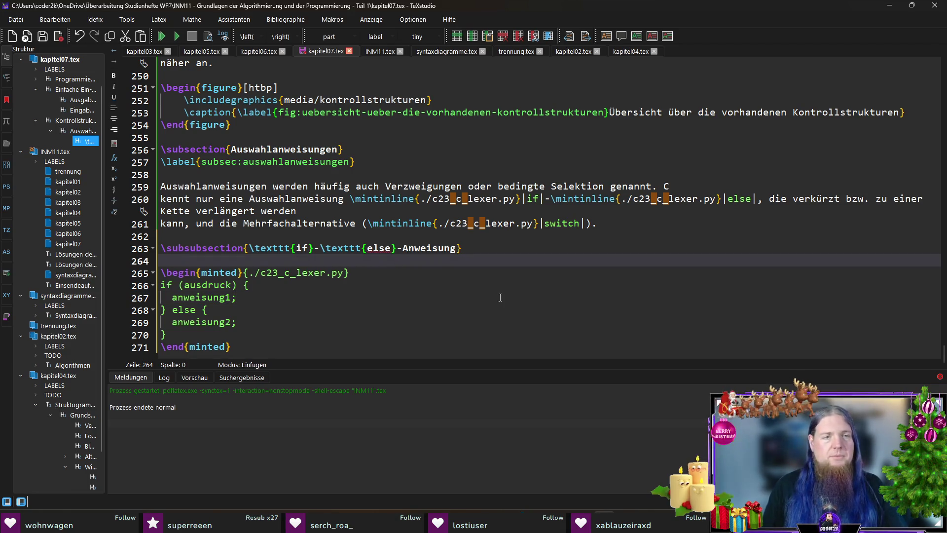
{"action": "key", "text": "Return"}
{"action": "key", "text": "Return"}
{"action": "key", "text": "Up"}
{"action": "type", "text": "Syntax:"}
{"action": "key", "text": "F5"}
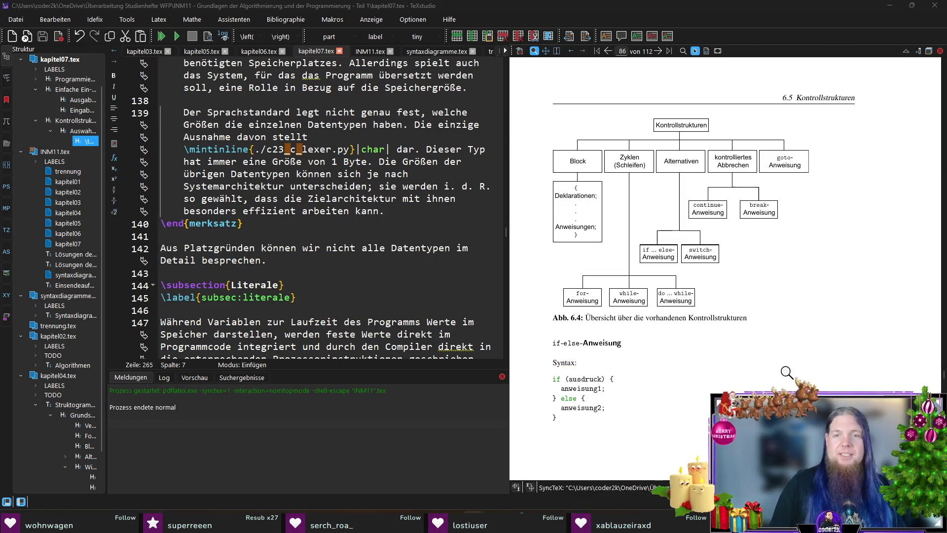
Scroll the PDF preview to the if-else subsection and jump back to its source.
{"action": "scroll", "coordinate": [689, 327], "scroll_direction": "down", "scroll_amount": 2}
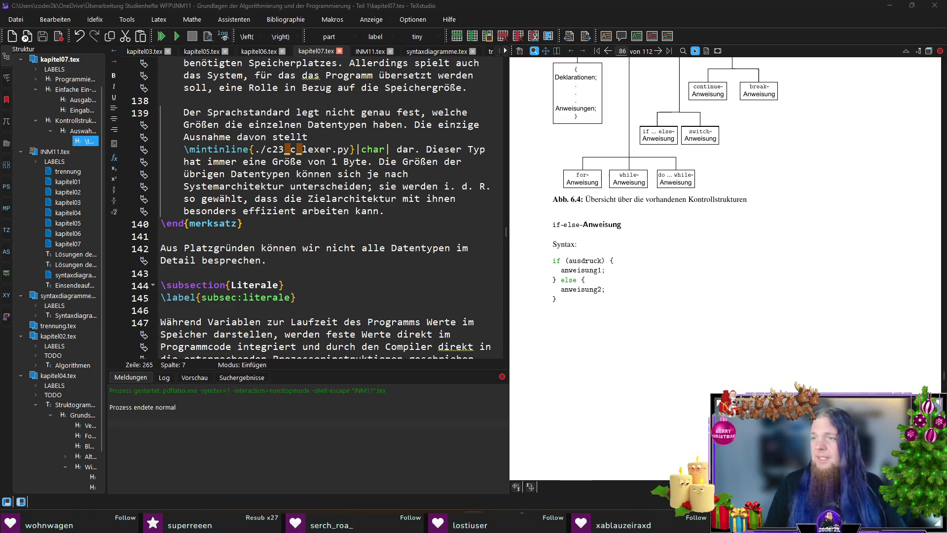
{"action": "scroll", "coordinate": [408, 282], "scroll_direction": "down", "scroll_amount": 5}
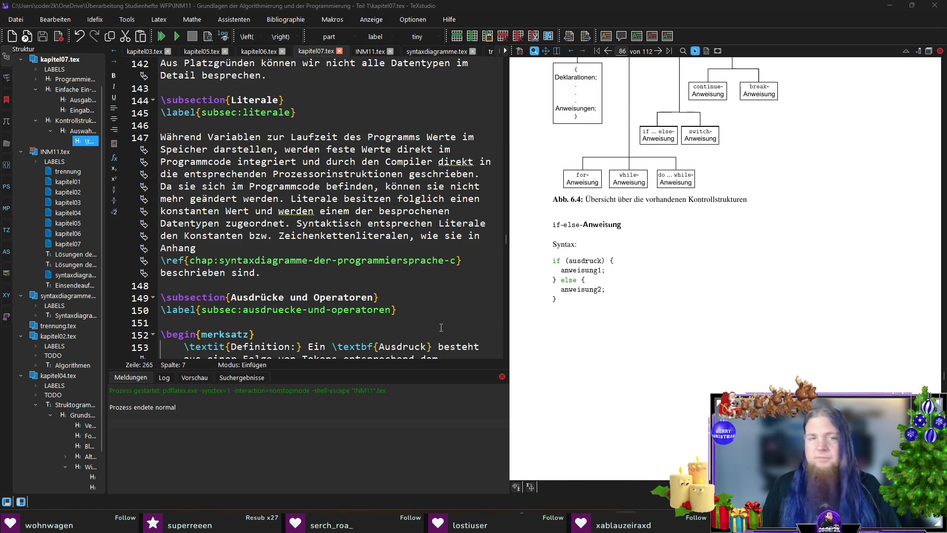
{"action": "scroll", "coordinate": [441, 328], "scroll_direction": "down", "scroll_amount": 10}
{"action": "scroll", "coordinate": [369, 298], "scroll_direction": "up", "scroll_amount": 6}
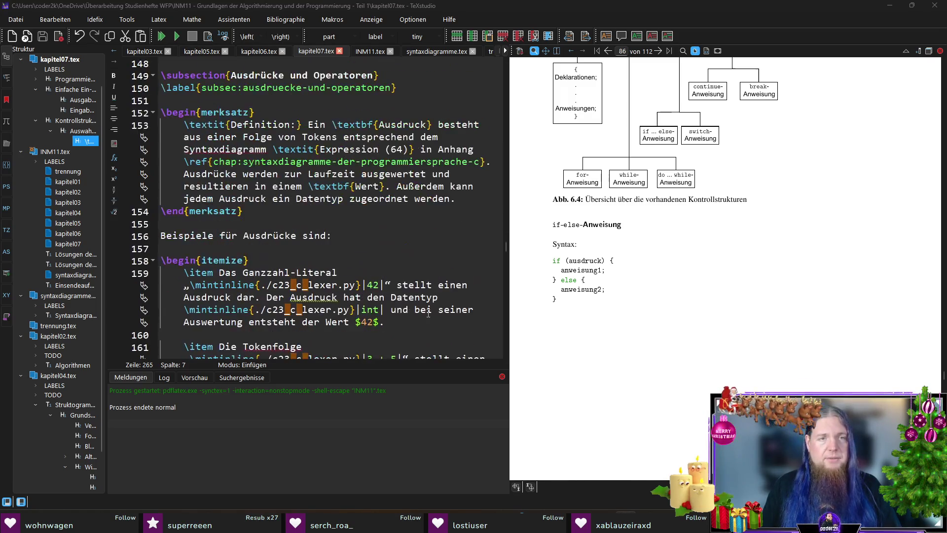
{"action": "left_click", "coordinate": [590, 226], "text": "ctrl"}
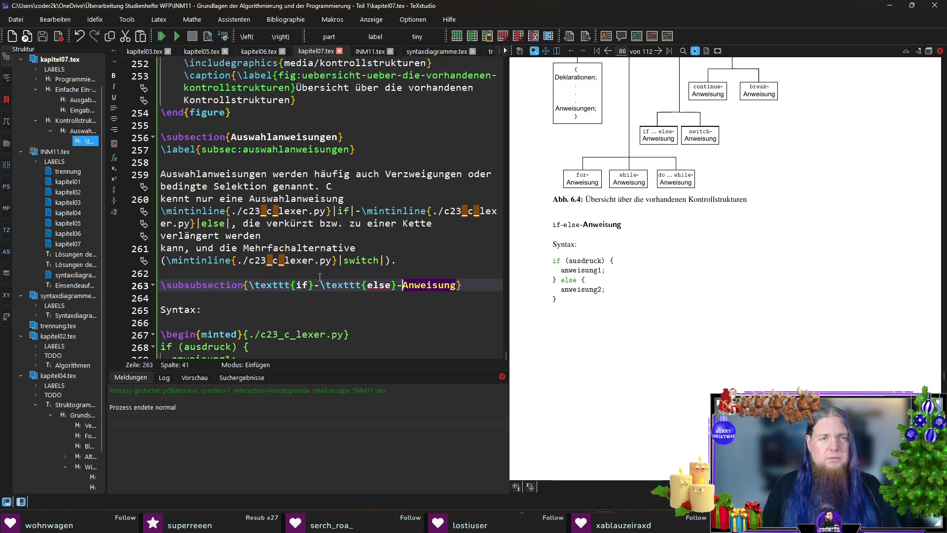
Paste the curly-brace explanation paragraph on a new line after \end{minted}.
{"action": "scroll", "coordinate": [345, 246], "scroll_direction": "down", "scroll_amount": 2}
{"action": "left_click", "coordinate": [243, 354]}
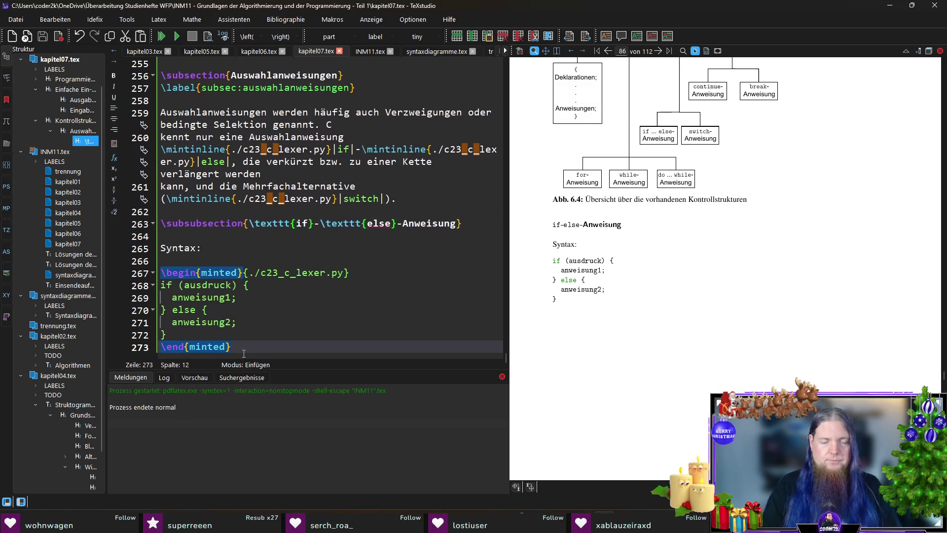
{"action": "key", "text": "Return"}
{"action": "key", "text": "Return"}
{"action": "key", "text": "ctrl+v"}
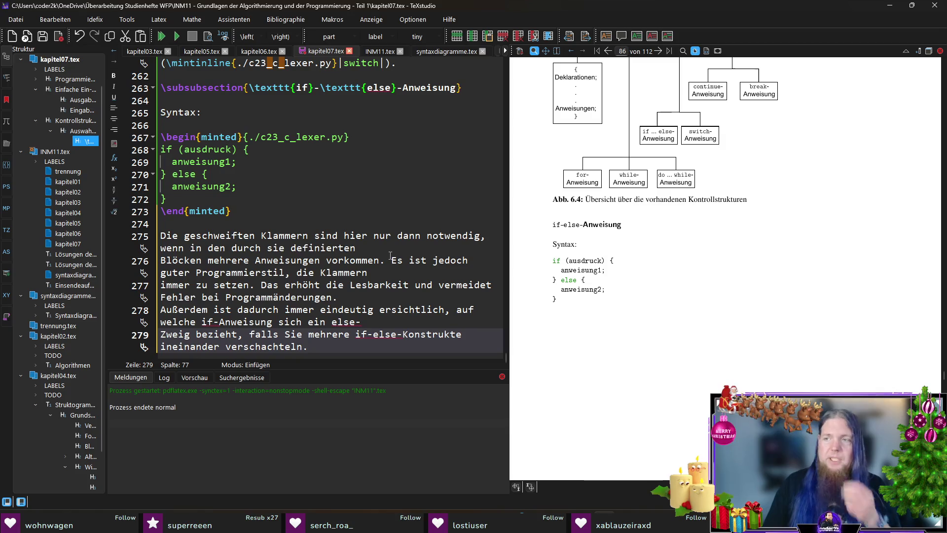
{"action": "left_click", "coordinate": [470, 246]}
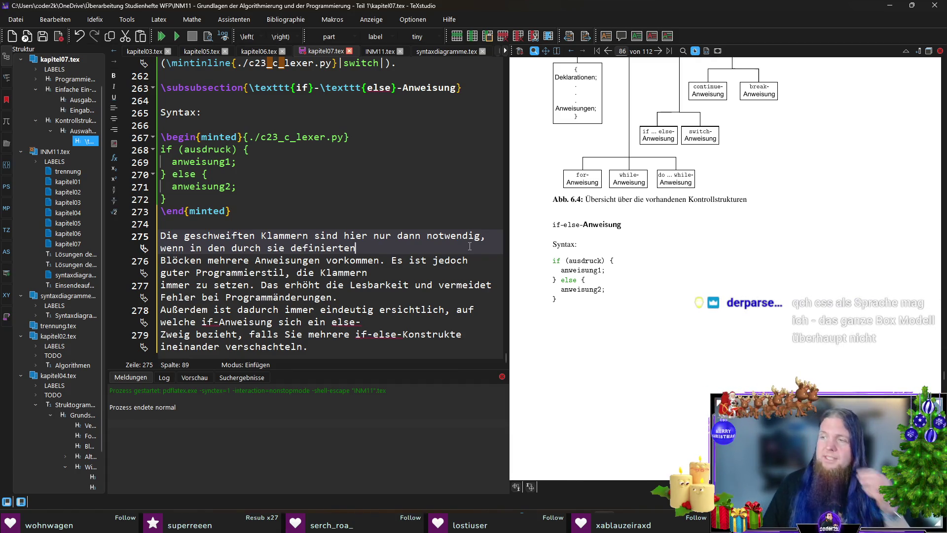
{"action": "left_click", "coordinate": [219, 284]}
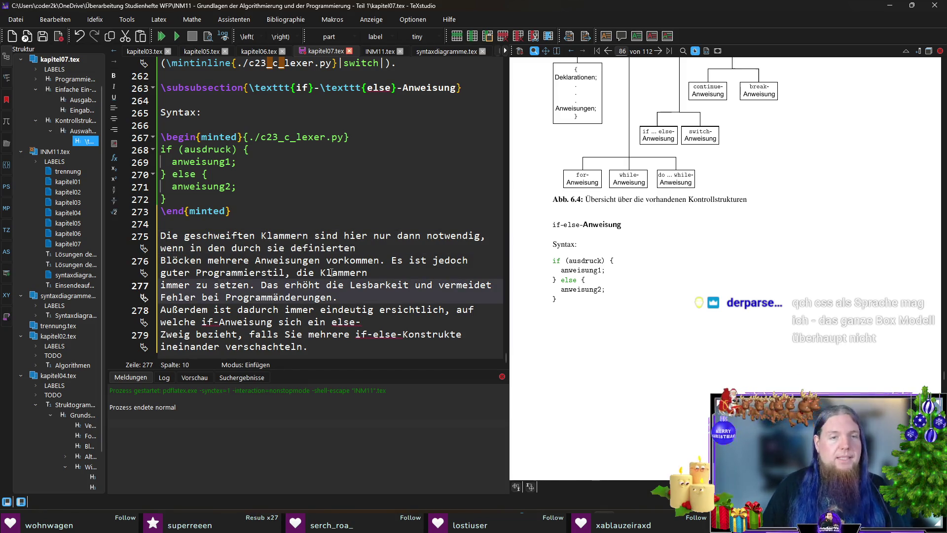
Italicize 'immer' as \textit{immer} and join the paragraph's wrapped lines into continuous text.
{"action": "double_click", "coordinate": [175, 285]}
{"action": "key", "text": "ctrl+i"}
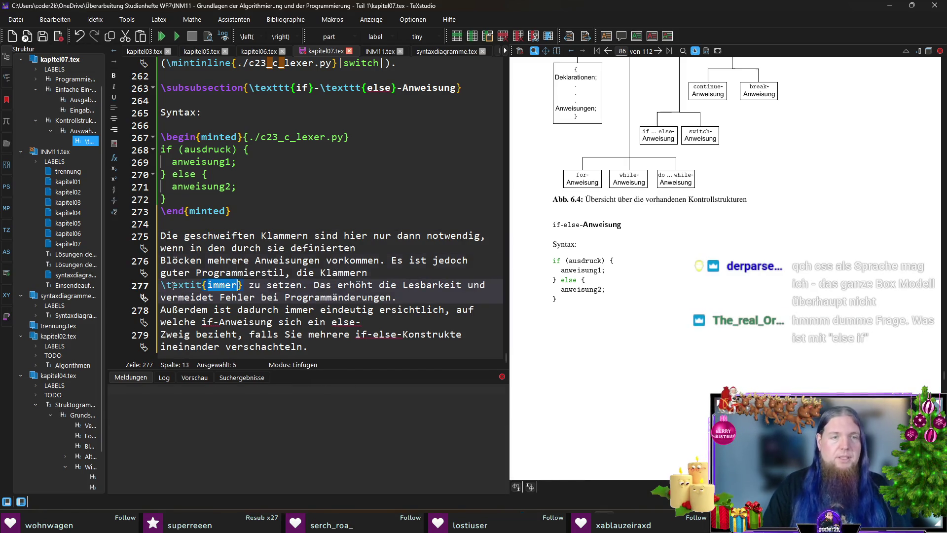
{"action": "key", "text": "Up"}
{"action": "key", "text": "Up"}
{"action": "key", "text": "Up"}
{"action": "key", "text": "End"}
{"action": "key", "text": "Delete"}
{"action": "key", "text": "End"}
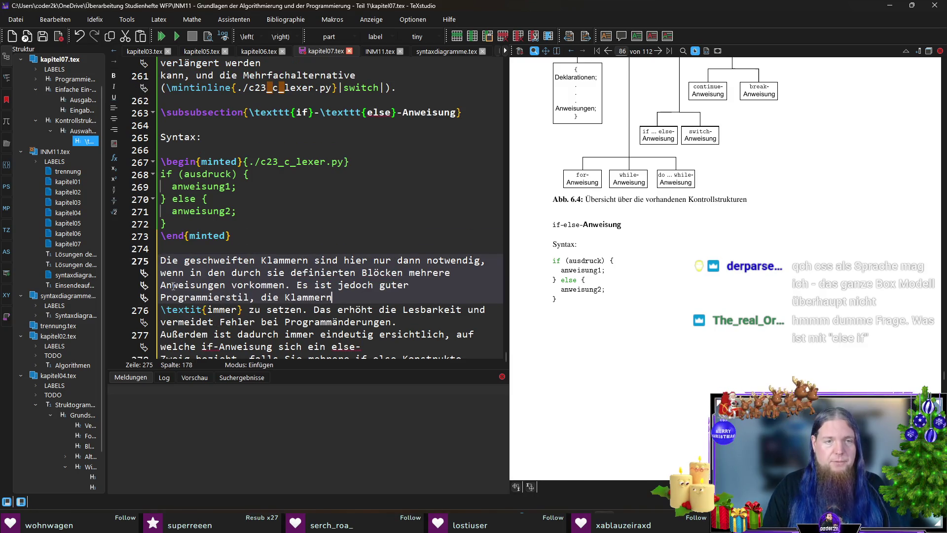
{"action": "key", "text": "Delete"}
{"action": "key", "text": "End"}
{"action": "key", "text": "Delete"}
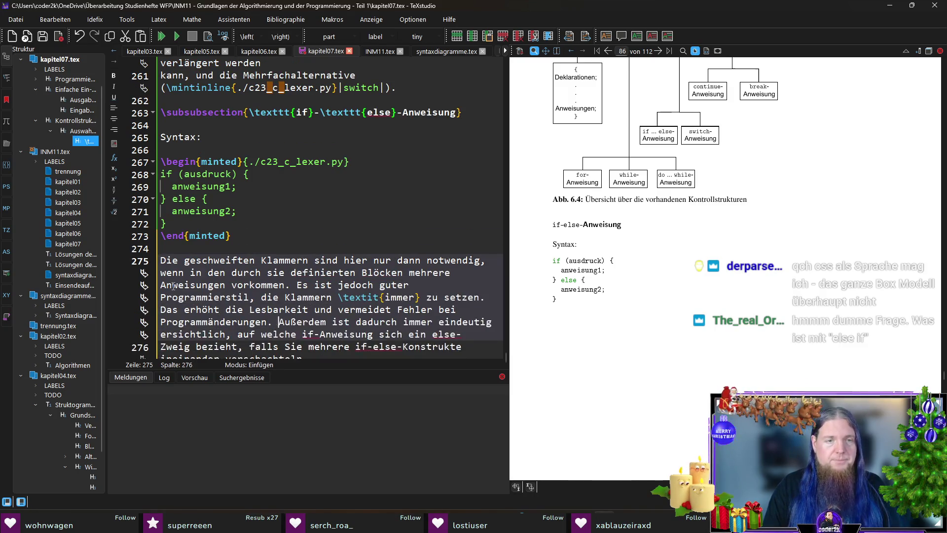
{"action": "key", "text": "Down"}
{"action": "key", "text": "Down"}
{"action": "key", "text": "Down"}
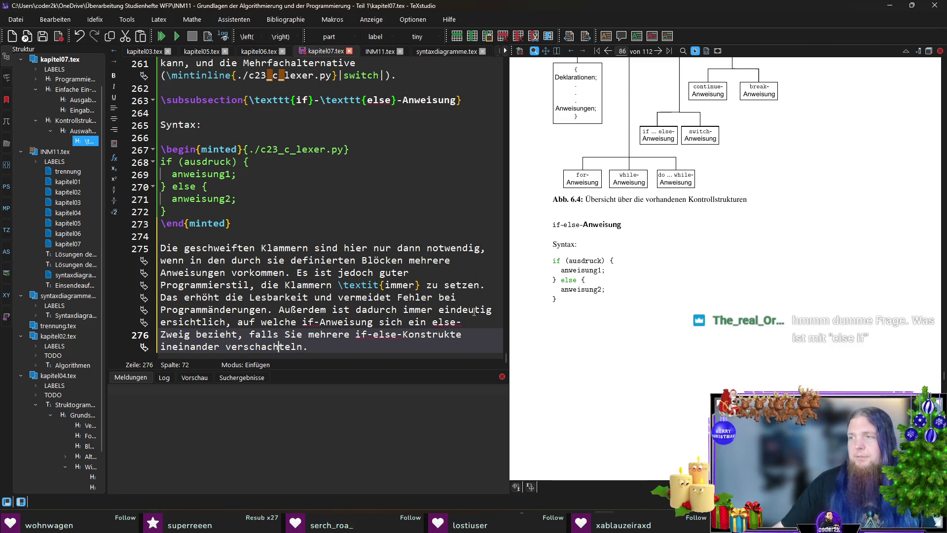
{"action": "left_click", "coordinate": [302, 321]}
Wrap the standalone if and else keywords in \mintinline{./c23_c_lexer.py}|...|.
{"action": "type", "text": "\\c"}
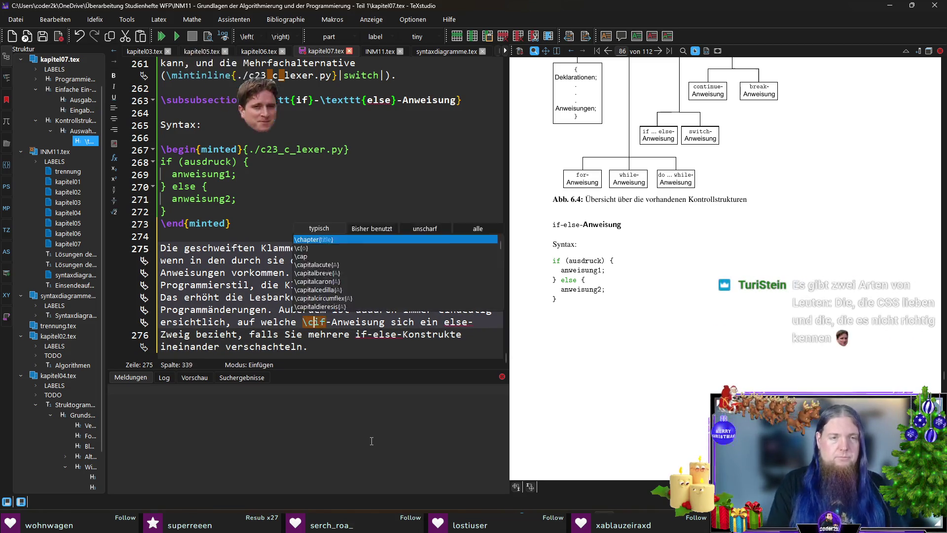
{"action": "key", "text": "BackSpace"}
{"action": "key", "text": "BackSpace"}
{"action": "key", "text": "ctrl+v"}
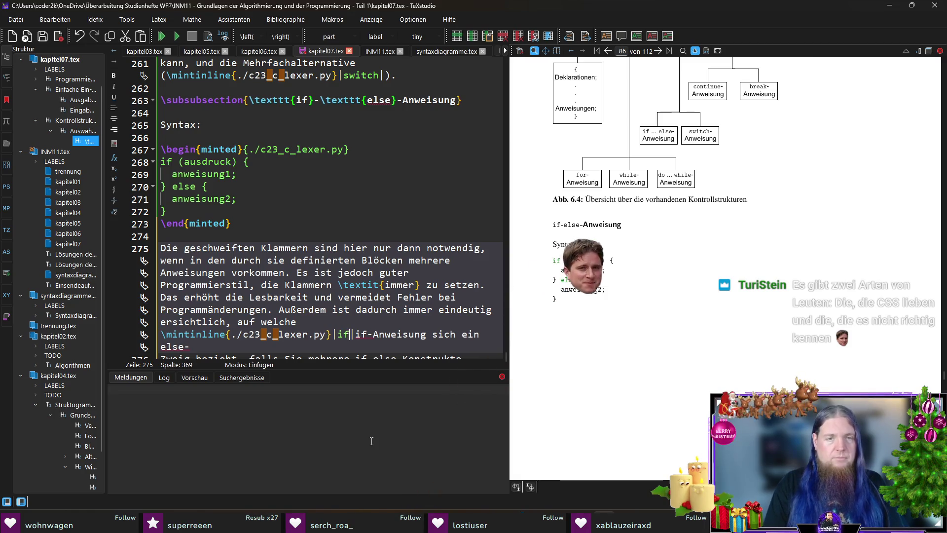
{"action": "key", "text": "Delete"}
{"action": "key", "text": "Delete"}
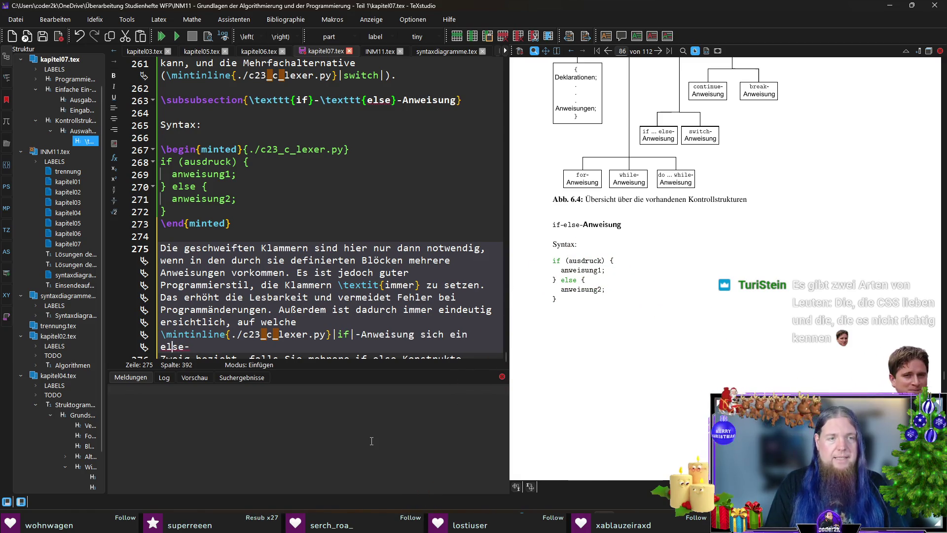
{"action": "type", "text": "\\c"}
{"action": "key", "text": "BackSpace"}
{"action": "key", "text": "BackSpace"}
{"action": "key", "text": "ctrl+v"}
{"action": "type", "text": "else|"}
{"action": "key", "text": "Delete"}
{"action": "key", "text": "Delete"}
{"action": "key", "text": "Delete"}
Set the if and else of 'if-else-Konstrukte' as \mintinline code, then save and compile.
{"action": "key", "text": "Down"}
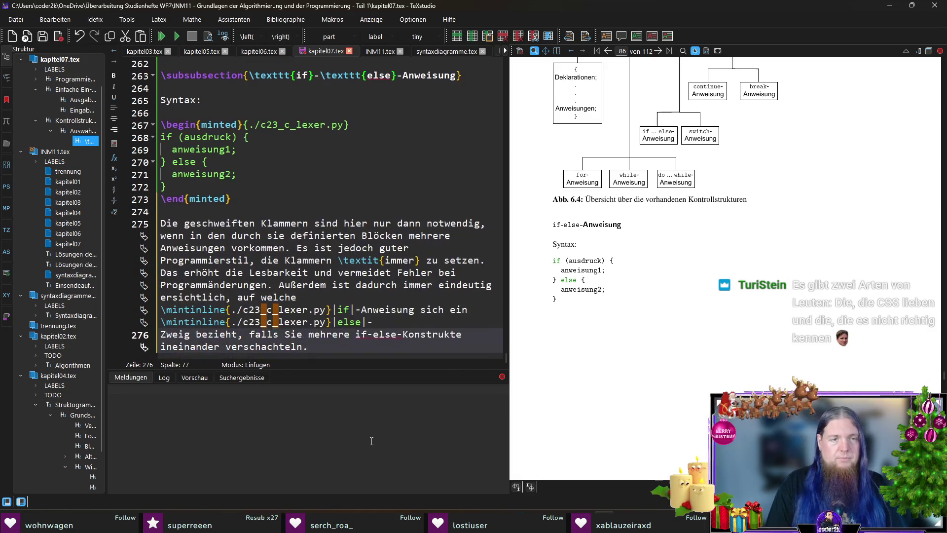
{"action": "key", "text": "ctrl+Left"}
{"action": "key", "text": "ctrl+Left"}
{"action": "key", "text": "ctrl+Left"}
{"action": "key", "text": "Left"}
{"action": "key", "text": "Left"}
{"action": "key", "text": "Left"}
{"action": "key", "text": "Right"}
{"action": "type", "text": "\\mintinline{./c23_c_lexer.py}|if|"}
{"action": "key", "text": "Delete"}
{"action": "key", "text": "Delete"}
{"action": "key", "text": "Right"}
{"action": "type", "text": "\\mintinline{./c23_c_lexer.py}|else|"}
{"action": "key", "text": "Delete"}
{"action": "key", "text": "Delete"}
{"action": "key", "text": "Delete"}
{"action": "key", "text": "End"}
{"action": "key", "text": "ctrl+s"}
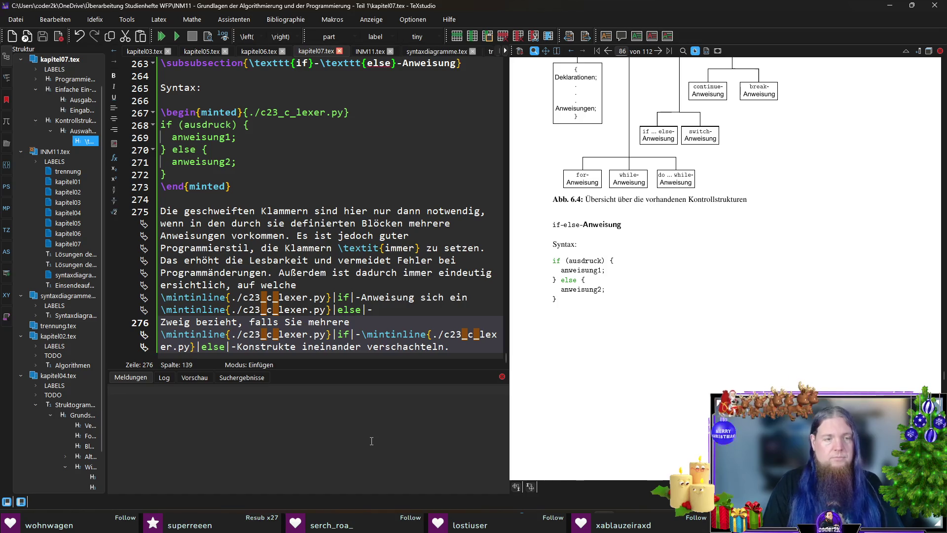
{"action": "key", "text": "F5"}
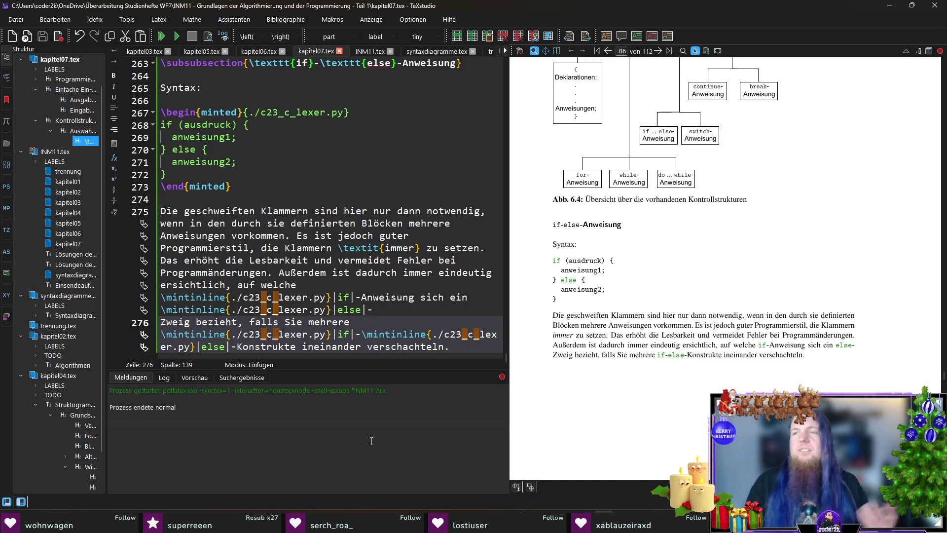
Magnify the rendered braces paragraph in the preview, then scroll the preview to the book's start.
{"action": "mouse_move", "coordinate": [568, 288]}
{"action": "left_mouse_down"}
{"action": "mouse_move", "coordinate": [592, 276]}
{"action": "mouse_move", "coordinate": [583, 293]}
{"action": "mouse_move", "coordinate": [582, 285]}
{"action": "mouse_move", "coordinate": [592, 288]}
{"action": "mouse_move", "coordinate": [585, 281]}
{"action": "left_mouse_up"}
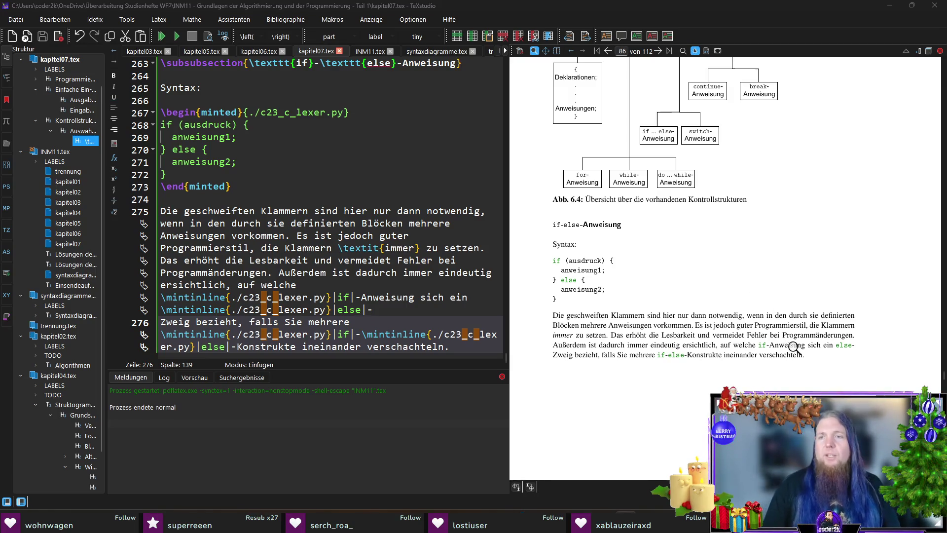
{"action": "mouse_move", "coordinate": [944, 352]}
{"action": "left_mouse_down"}
{"action": "mouse_move", "coordinate": [913, 123]}
{"action": "mouse_move", "coordinate": [931, 68]}
{"action": "left_mouse_up"}
{"action": "scroll", "coordinate": [931, 68], "scroll_direction": "down", "scroll_amount": 10}
{"action": "scroll", "coordinate": [580, 168], "scroll_direction": "up", "scroll_amount": 5}
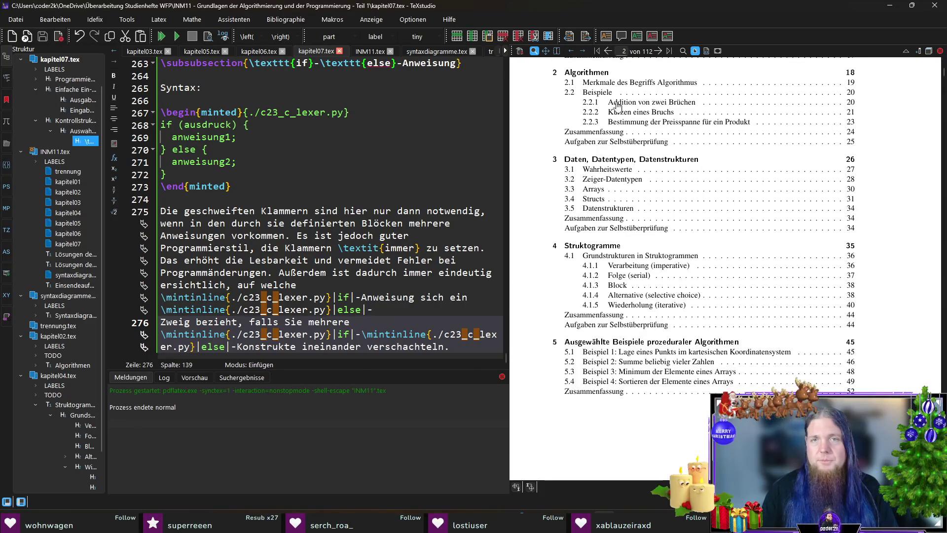
{"action": "scroll", "coordinate": [617, 315], "scroll_direction": "down", "scroll_amount": 1}
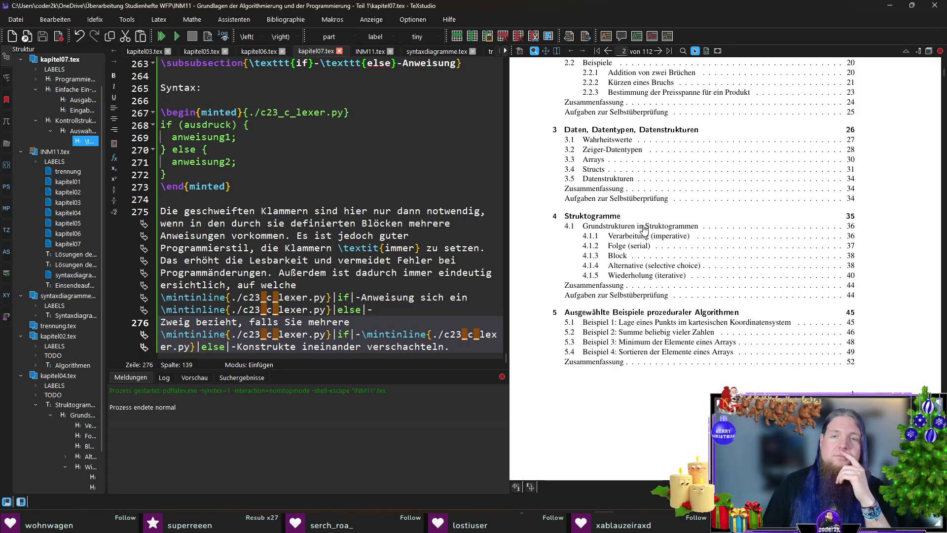
{"action": "left_click", "coordinate": [641, 267]}
{"action": "scroll", "coordinate": [750, 314], "scroll_direction": "down", "scroll_amount": 3}
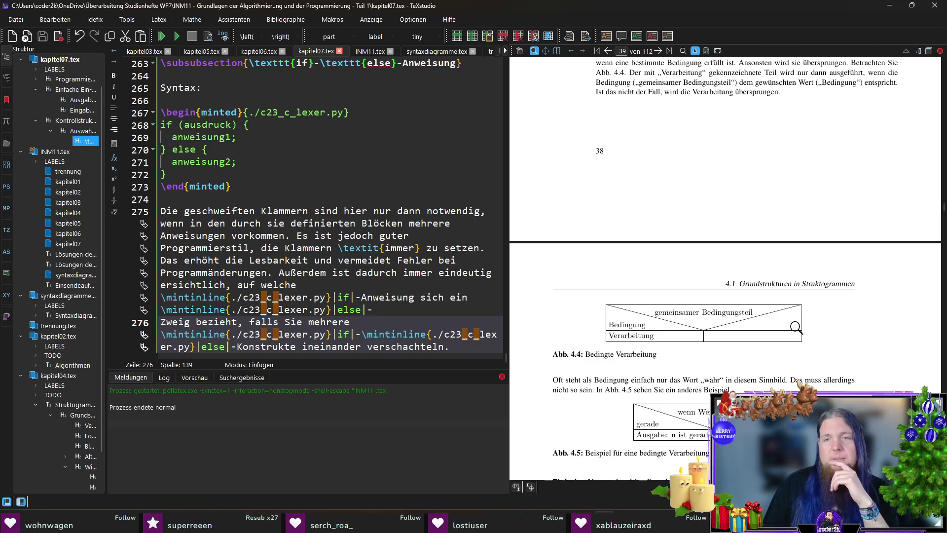
{"action": "scroll", "coordinate": [794, 327], "scroll_direction": "up", "scroll_amount": 1}
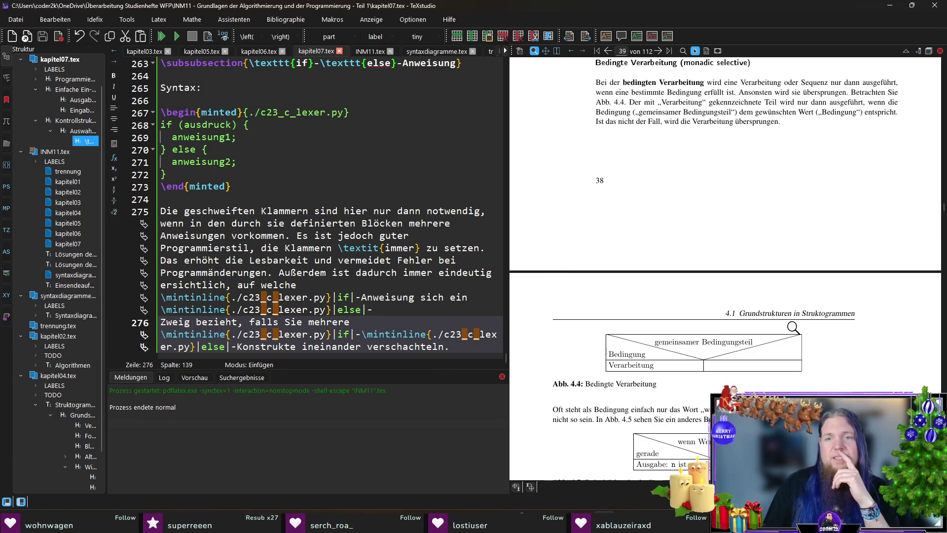
{"action": "scroll", "coordinate": [792, 323], "scroll_direction": "up", "scroll_amount": 2}
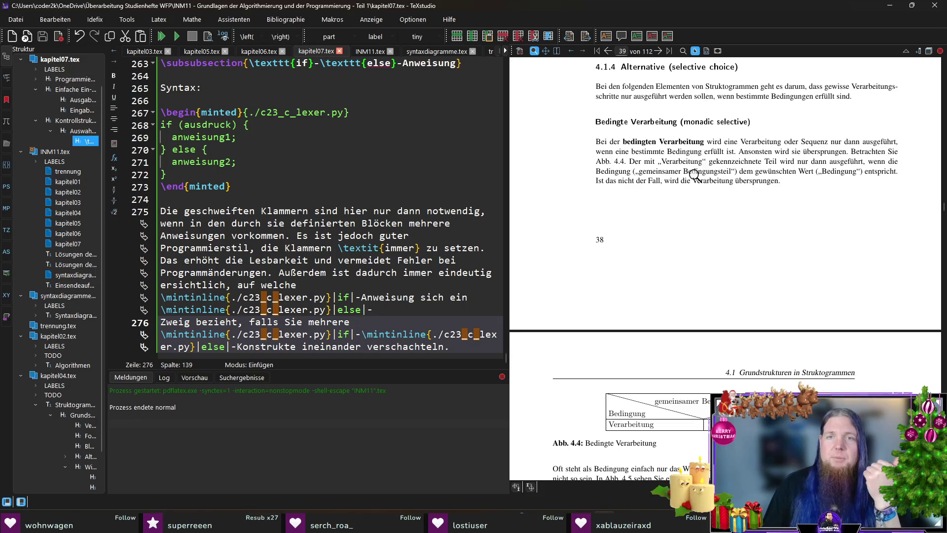
{"action": "scroll", "coordinate": [694, 174], "scroll_direction": "down", "scroll_amount": 10}
{"action": "scroll", "coordinate": [666, 289], "scroll_direction": "down", "scroll_amount": 2}
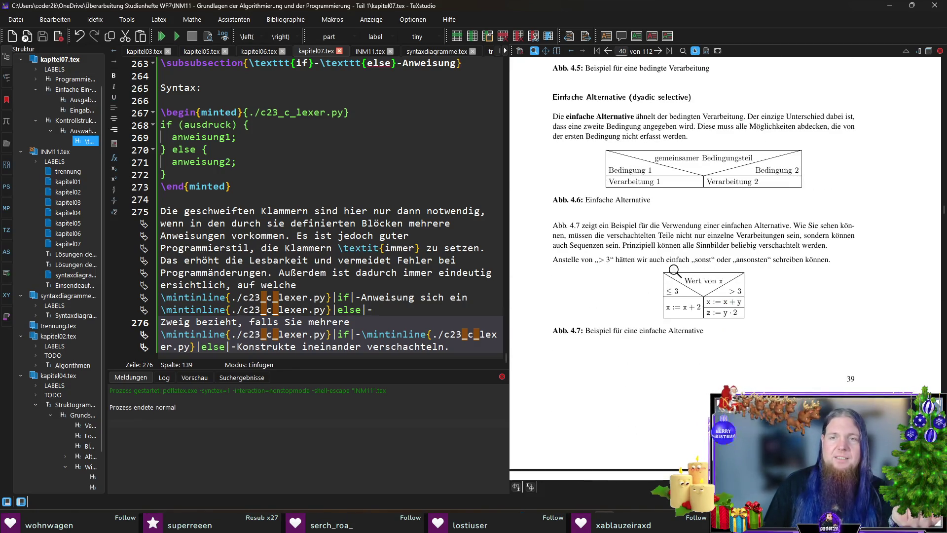
{"action": "scroll", "coordinate": [675, 270], "scroll_direction": "up", "scroll_amount": 3}
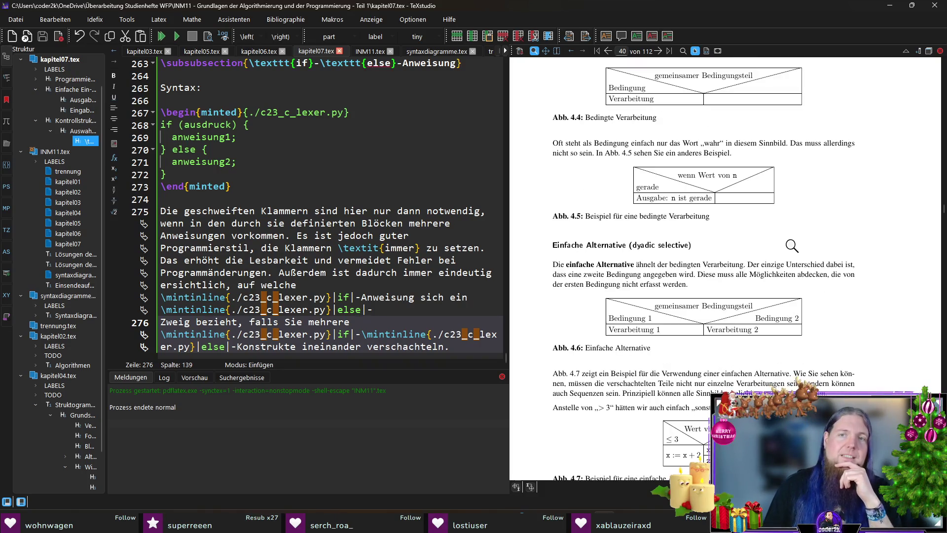
{"action": "scroll", "coordinate": [792, 245], "scroll_direction": "up", "scroll_amount": 1}
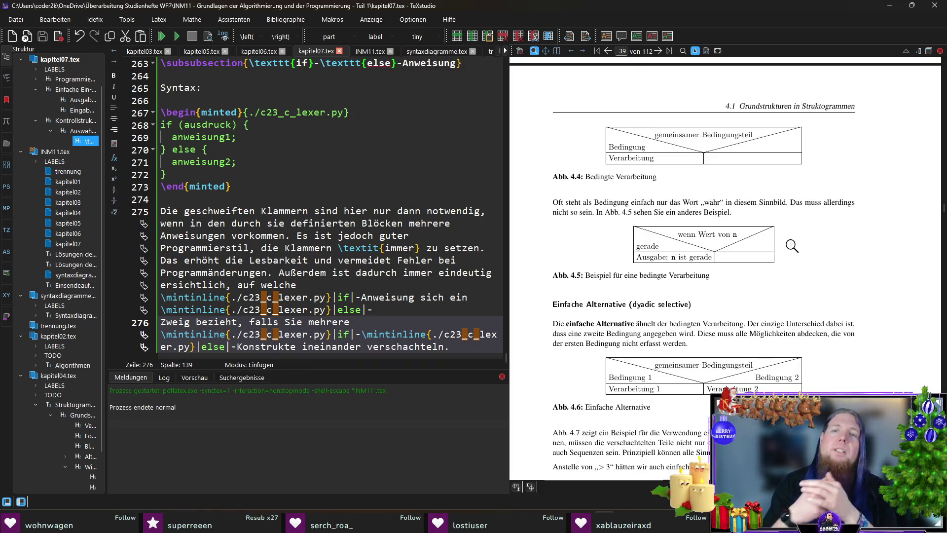
{"action": "scroll", "coordinate": [792, 246], "scroll_direction": "down", "scroll_amount": 10}
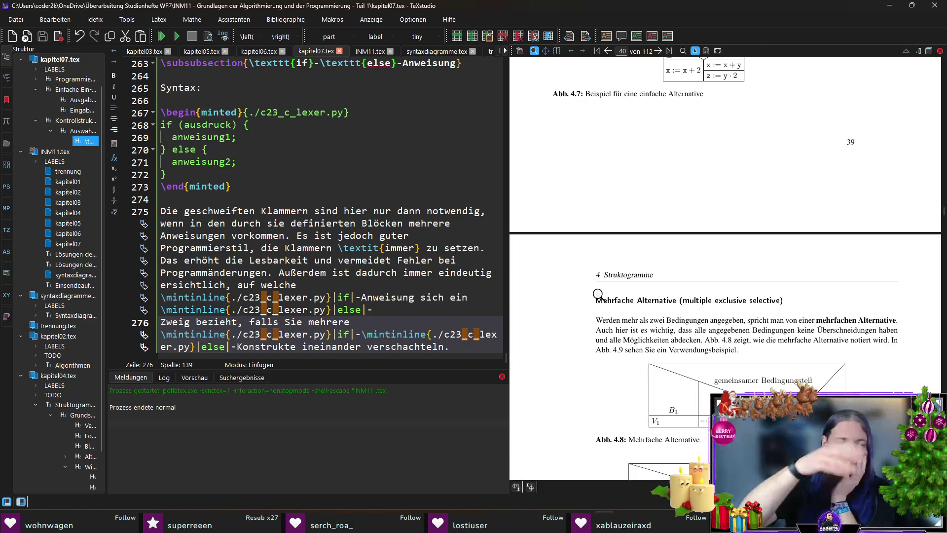
{"action": "scroll", "coordinate": [619, 266], "scroll_direction": "up", "scroll_amount": 4}
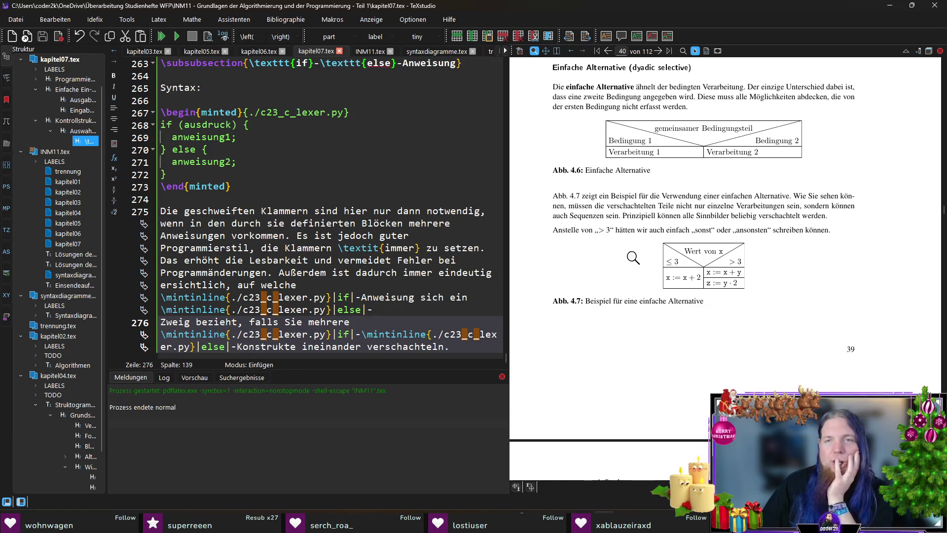
{"action": "scroll", "coordinate": [634, 260], "scroll_direction": "up", "scroll_amount": 3}
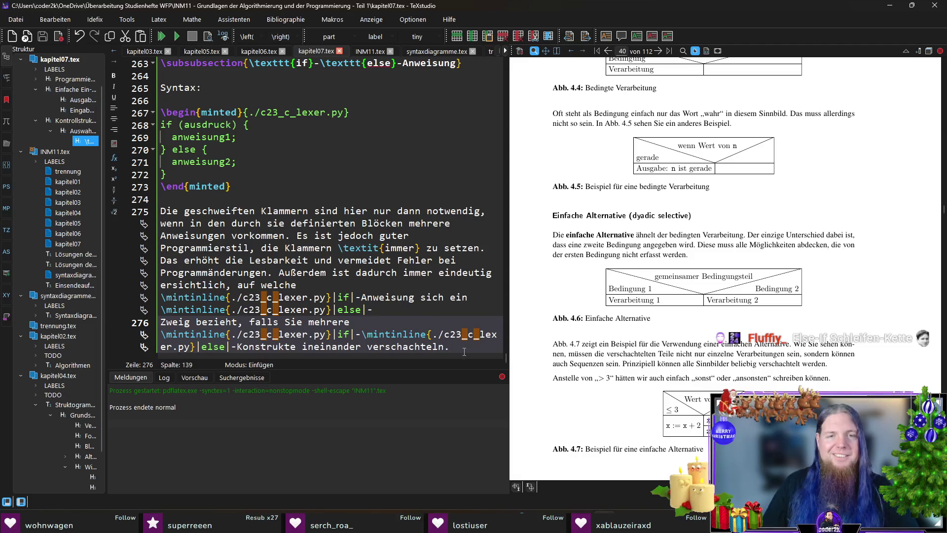
{"action": "key", "text": "Return"}
{"action": "key", "text": "Return"}
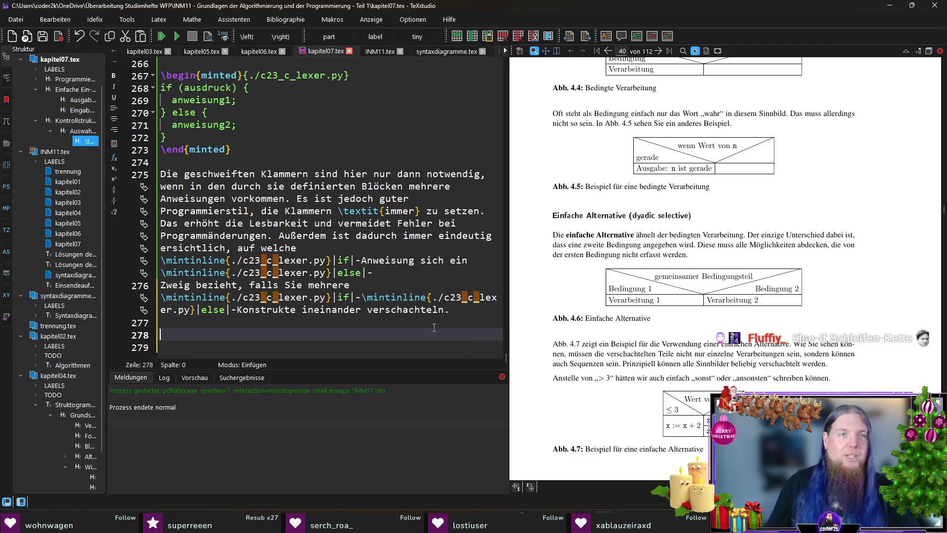
Draft a 'Mithilfe von' sentence with inline if-else code on line 278, then delete it.
{"action": "scroll", "coordinate": [348, 254], "scroll_direction": "up", "scroll_amount": 3}
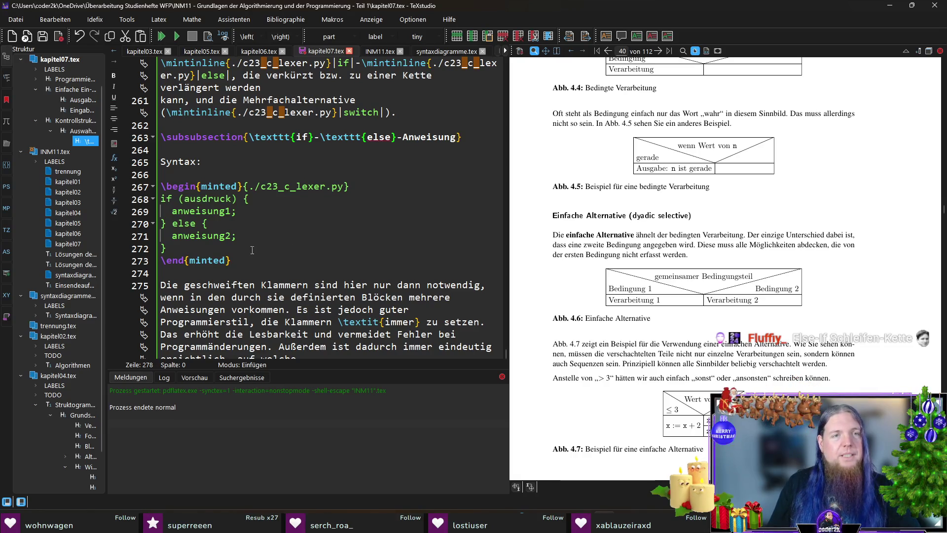
{"action": "left_click_drag", "start_coordinate": [254, 260], "coordinate": [149, 159]}
{"action": "key", "text": "Down"}
{"action": "key", "text": "Down"}
{"action": "key", "text": "Down"}
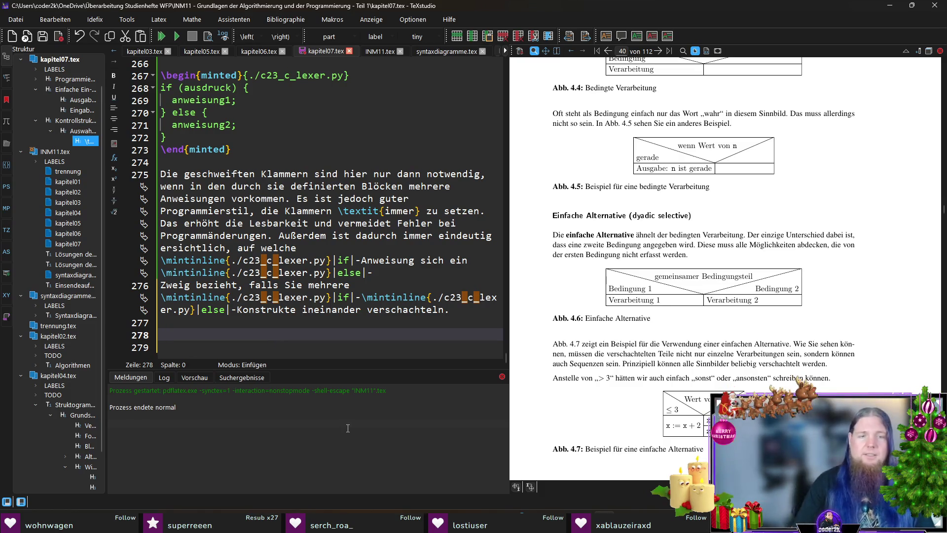
{"action": "type", "text": "Mithilfe von"}
{"action": "type", "text": "\\mintinline{./c23_c_lexer.py}|"}
{"action": "type", "text": "if"}
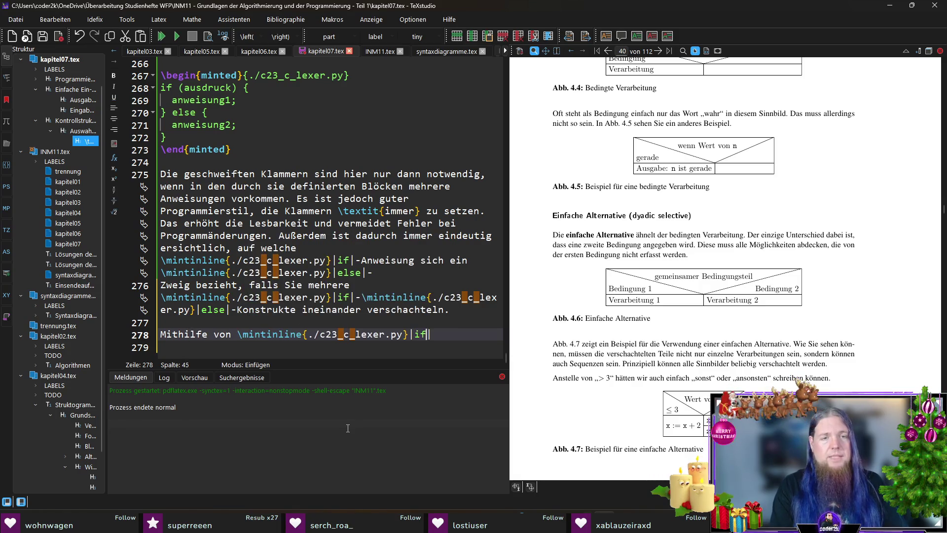
{"action": "type", "text": "|-\\"}
{"action": "type", "text": "mintinline{./c23_c_lexer.py}|"}
{"action": "type", "text": "else|-Anweisungen"}
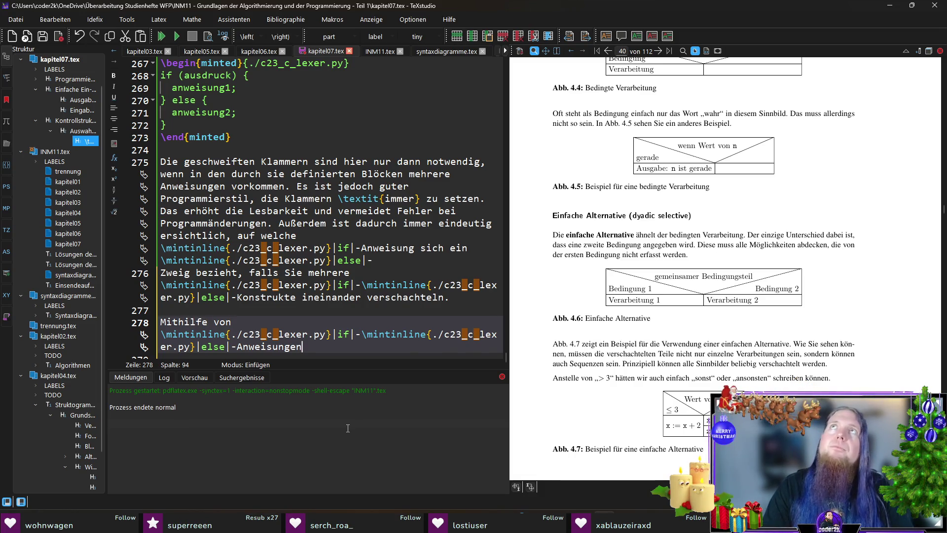
{"action": "key", "text": "shift+Up"}
{"action": "key", "text": "shift+Up"}
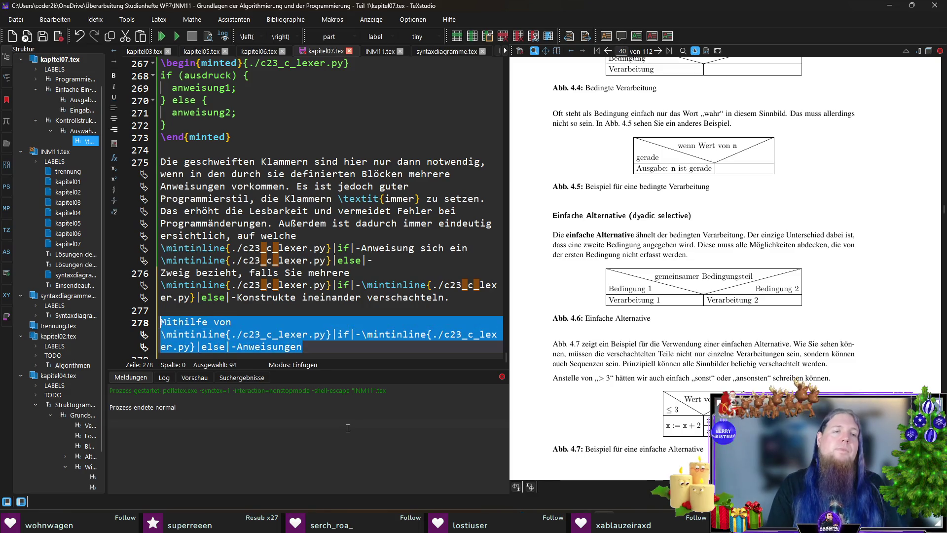
{"action": "key", "text": "BackSpace"}
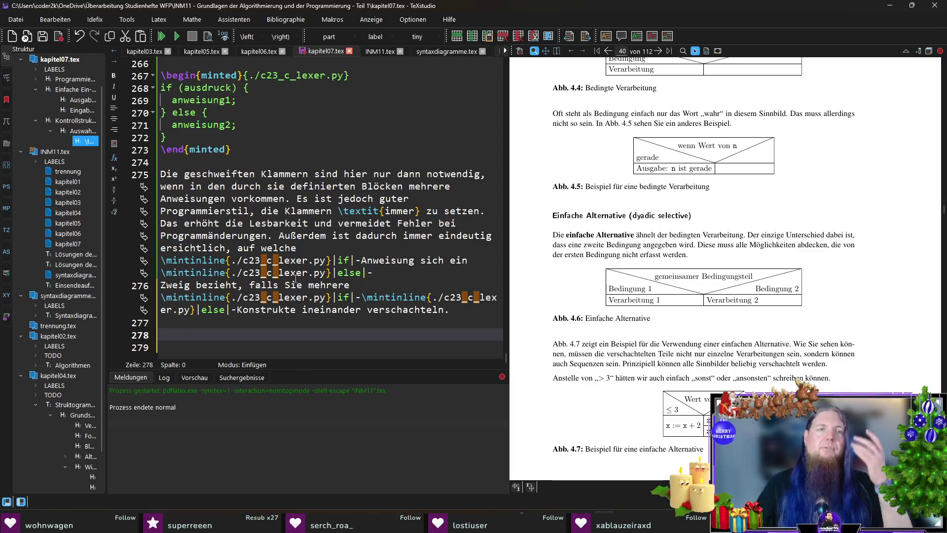
Select the 'Beispiele für Formatspezifizierer' table environment at lines 200–228 to copy it.
{"action": "scroll", "coordinate": [295, 279], "scroll_direction": "up", "scroll_amount": 15}
{"action": "scroll", "coordinate": [298, 276], "scroll_direction": "down", "scroll_amount": 5}
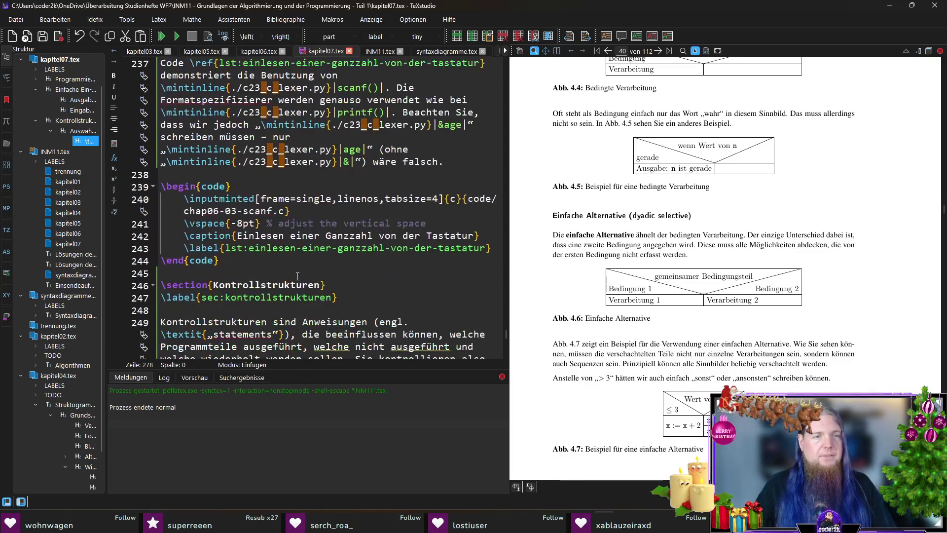
{"action": "scroll", "coordinate": [298, 274], "scroll_direction": "up", "scroll_amount": 10}
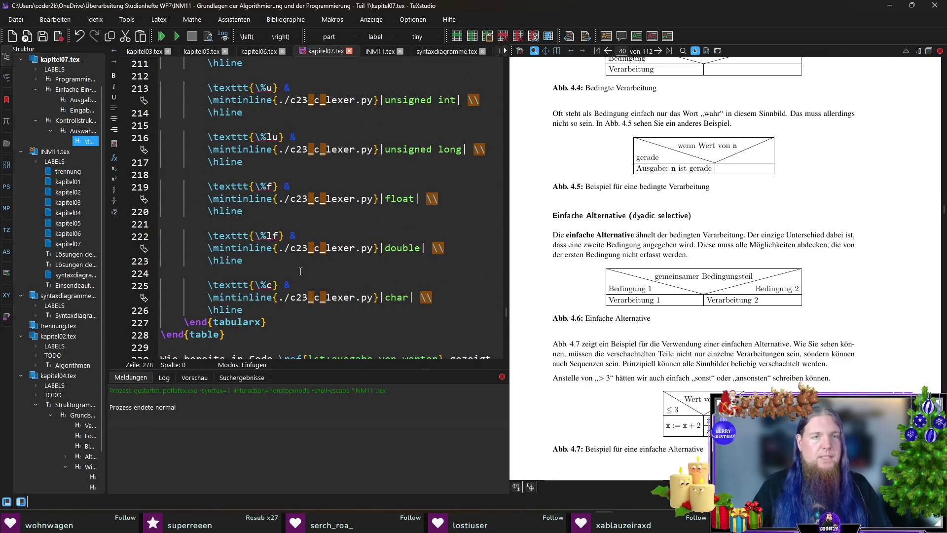
{"action": "scroll", "coordinate": [301, 272], "scroll_direction": "up", "scroll_amount": 4}
{"action": "scroll", "coordinate": [301, 272], "scroll_direction": "down", "scroll_amount": 4}
{"action": "left_click", "coordinate": [239, 333]}
{"action": "mouse_move", "coordinate": [240, 333]}
{"action": "left_mouse_down"}
{"action": "mouse_move", "coordinate": [207, 65]}
{"action": "mouse_move", "coordinate": [163, 62]}
{"action": "mouse_move", "coordinate": [160, 100]}
{"action": "left_mouse_up"}
{"action": "key", "text": "ctrl+c"}
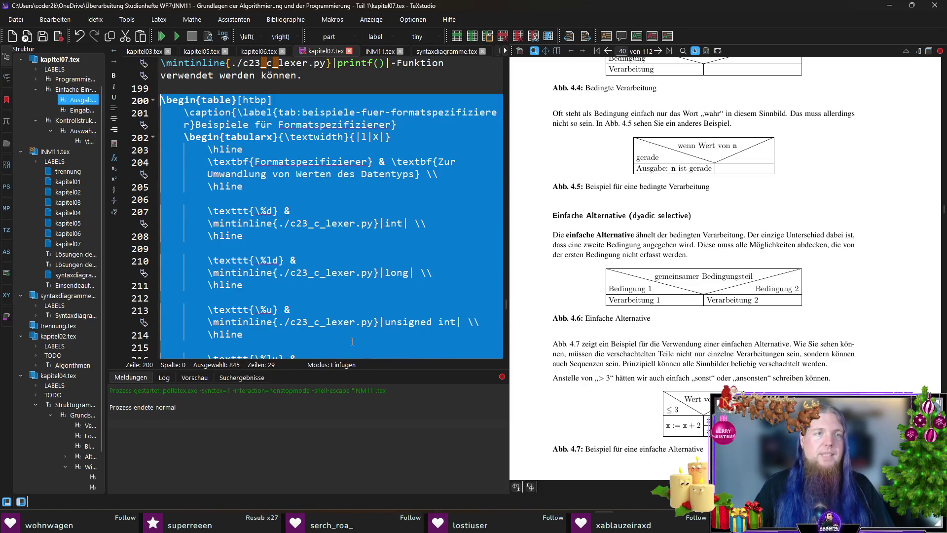
Paste the table copy at line 278, below the curly-brace paragraph, and mark its old caption.
{"action": "scroll", "coordinate": [345, 340], "scroll_direction": "down", "scroll_amount": 20}
{"action": "left_click", "coordinate": [291, 348]}
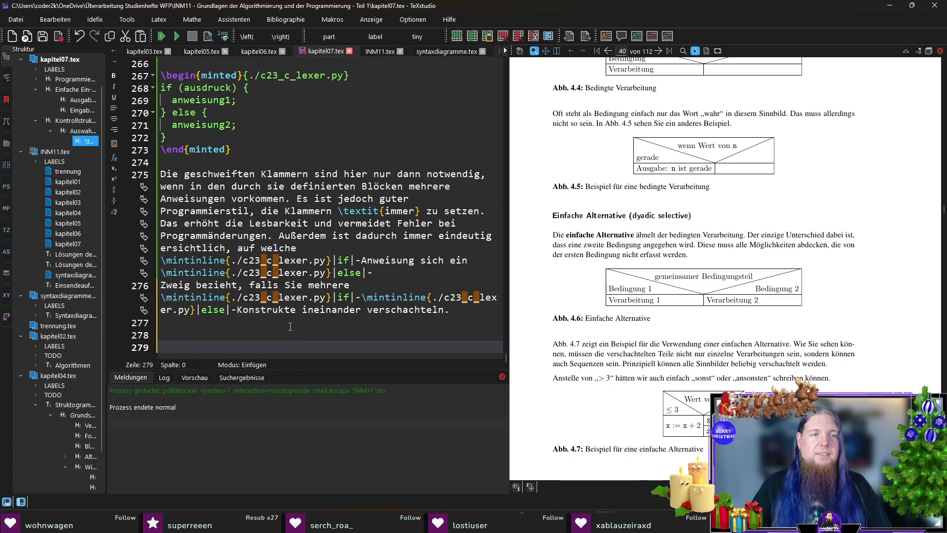
{"action": "left_click", "coordinate": [290, 326]}
{"action": "key", "text": "Return"}
{"action": "key", "text": "ctrl+v"}
{"action": "scroll", "coordinate": [299, 304], "scroll_direction": "up", "scroll_amount": 7}
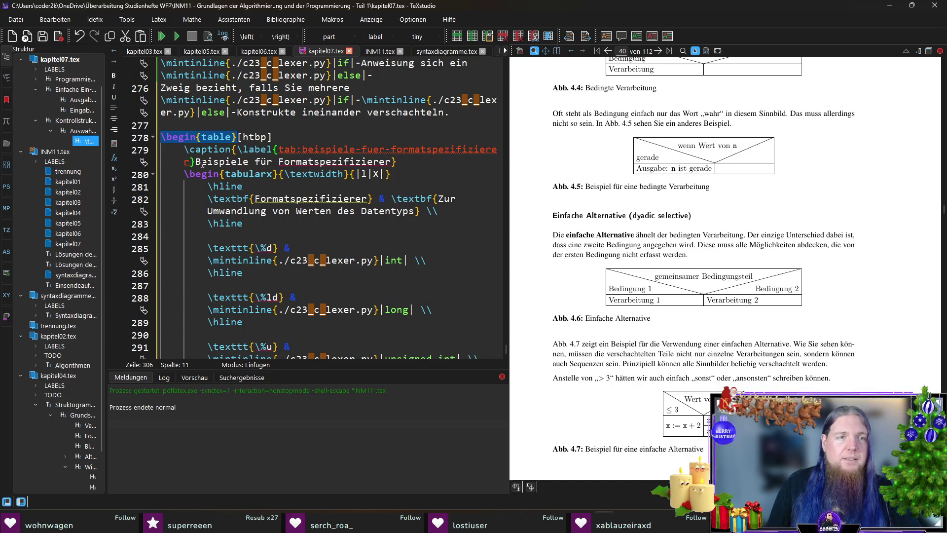
{"action": "left_click_drag", "start_coordinate": [196, 162], "coordinate": [391, 162]}
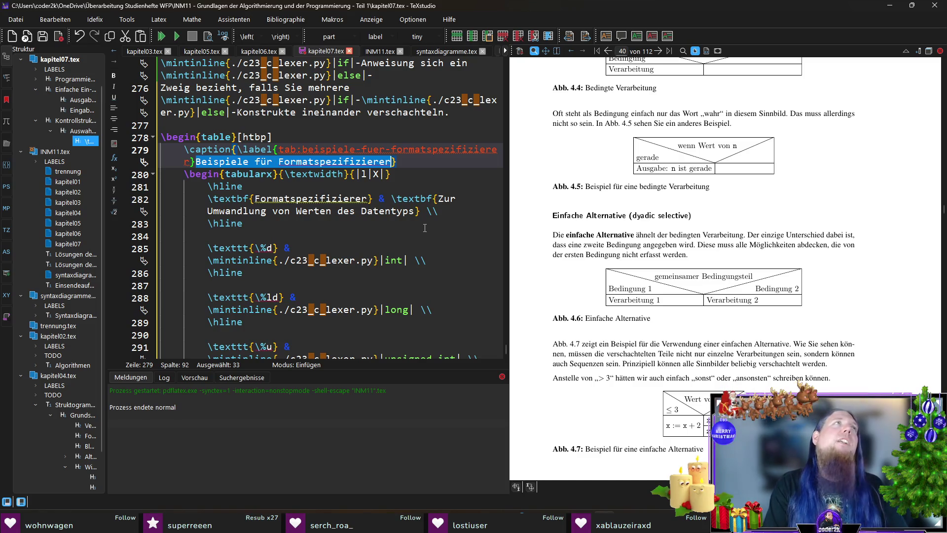
Change the copied table's caption to 'Zusammenhang zwischen Auswahlanweisungen und Struktogrammen'.
{"action": "type", "text": "Zusammenhang zwischen"}
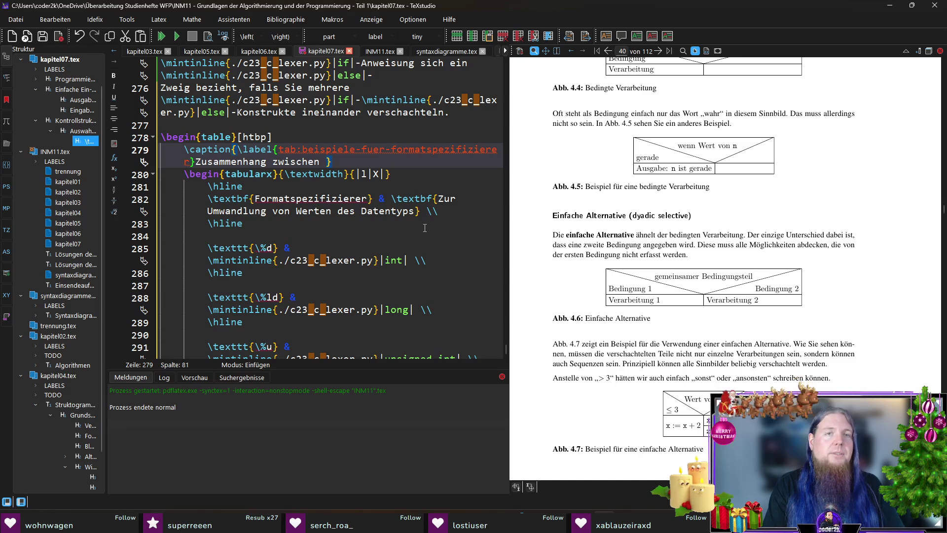
{"action": "scroll", "coordinate": [425, 228], "scroll_direction": "up", "scroll_amount": 9}
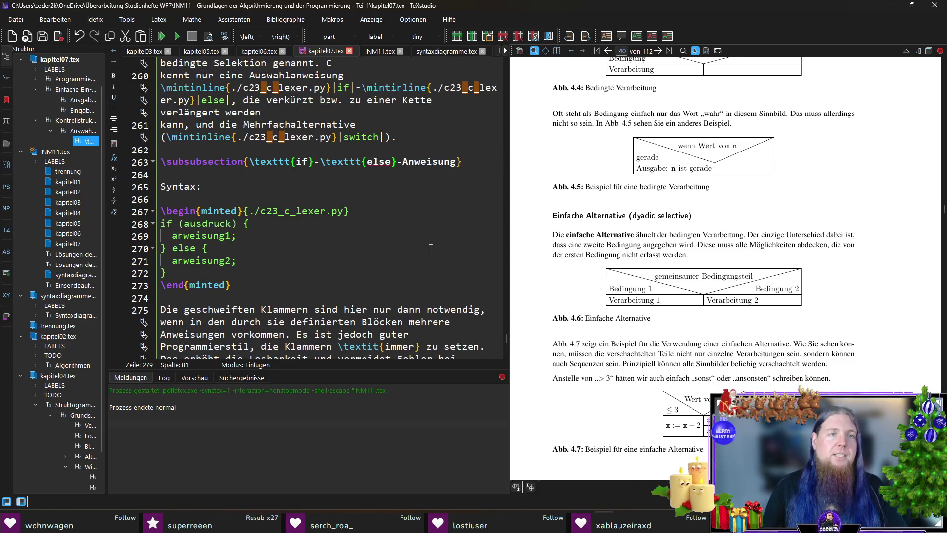
{"action": "scroll", "coordinate": [404, 244], "scroll_direction": "up", "scroll_amount": 5}
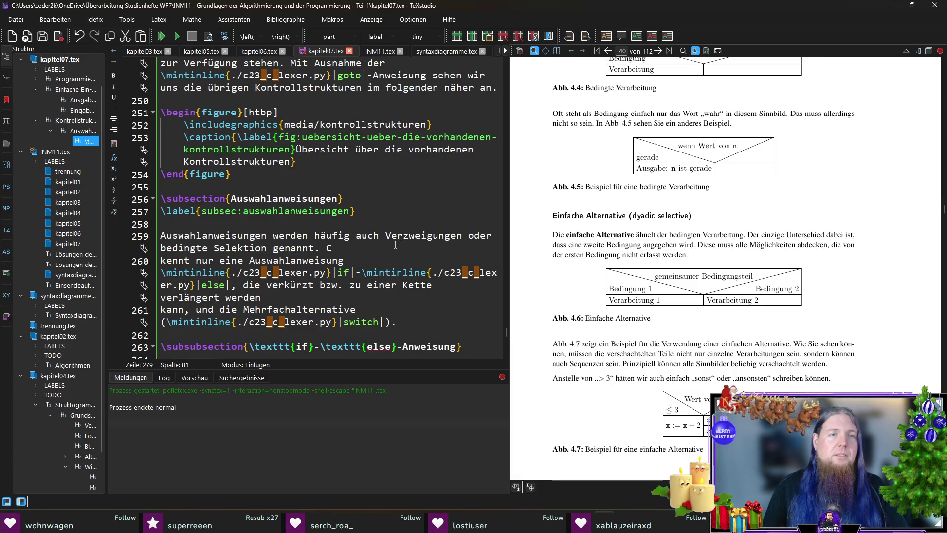
{"action": "scroll", "coordinate": [396, 245], "scroll_direction": "down", "scroll_amount": 4}
{"action": "scroll", "coordinate": [395, 245], "scroll_direction": "up", "scroll_amount": 1}
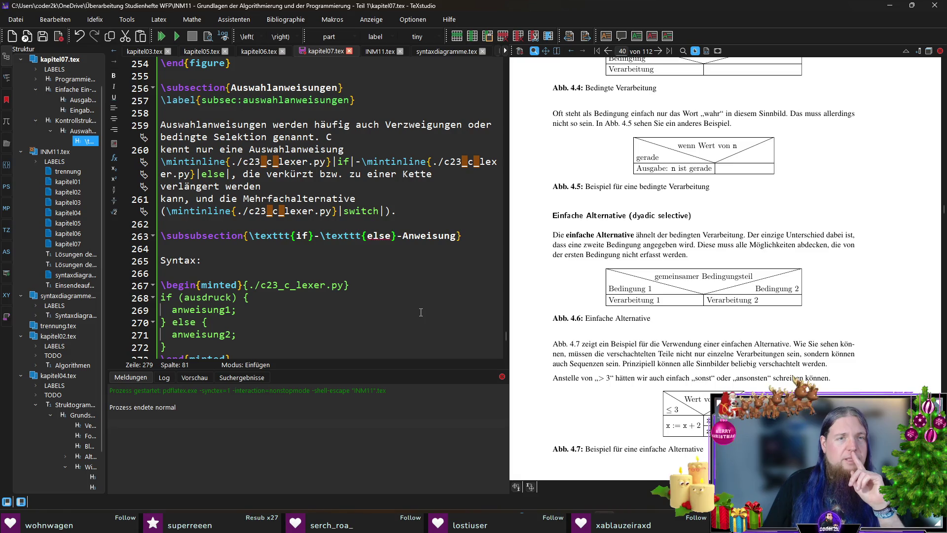
{"action": "scroll", "coordinate": [422, 308], "scroll_direction": "down", "scroll_amount": 10}
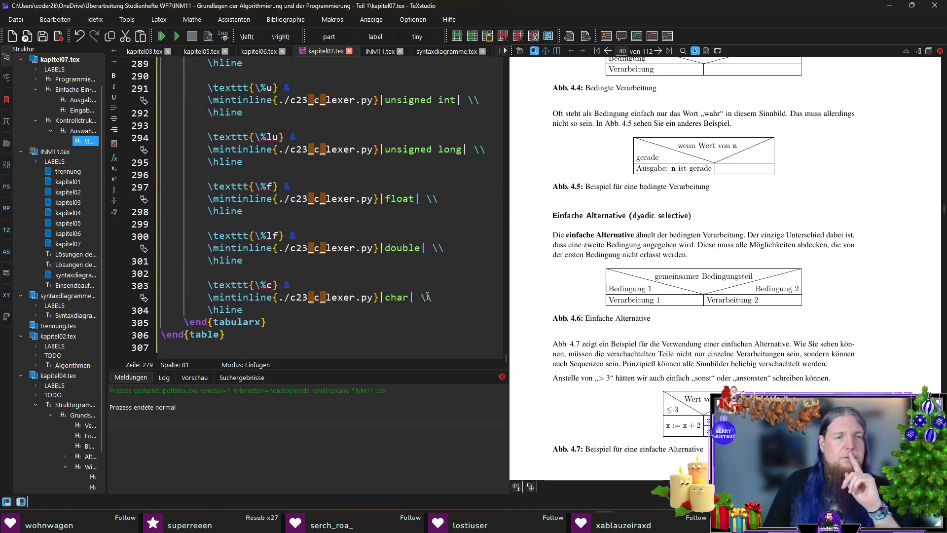
{"action": "scroll", "coordinate": [427, 300], "scroll_direction": "up", "scroll_amount": 5}
{"action": "type", "text": "Auswahlanweisungen und Struktogrammen"}
{"action": "key", "text": "Up"}
{"action": "key", "text": "Up"}
Rename the table label to tab:zusammenhang-zwischen-auswahlanweisungen-und-struktogrammen.
{"action": "key", "text": "Right"}
{"action": "key", "text": "Right"}
{"action": "key", "text": "Right"}
{"action": "key", "text": "Right"}
{"action": "key", "text": "Left"}
{"action": "key", "text": "Left"}
{"action": "key", "text": "shift+End"}
{"action": "key", "text": "shift+Left"}
{"action": "key", "text": "shift+Left"}
{"action": "key", "text": "shift+Left"}
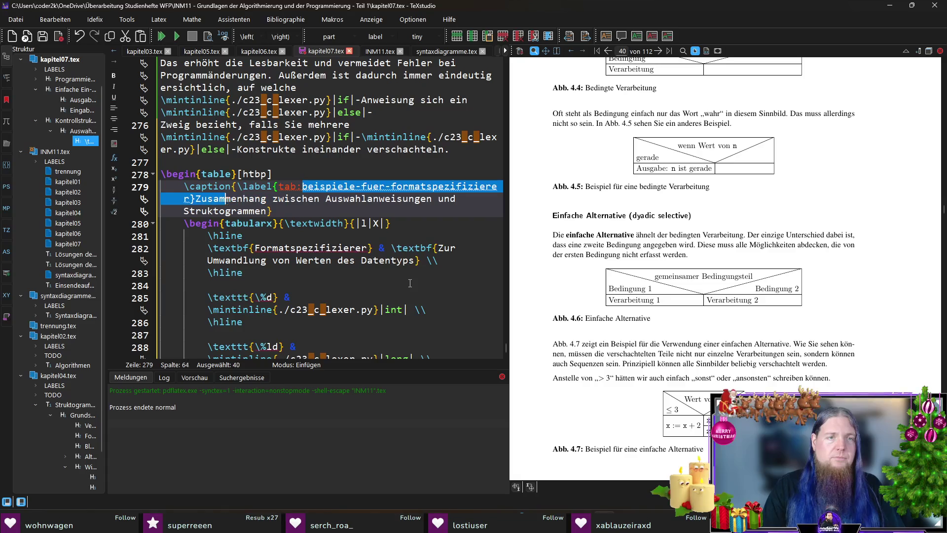
{"action": "key", "text": "shift+Left"}
{"action": "key", "text": "shift+Left"}
{"action": "key", "text": "shift+Left"}
{"action": "type", "text": "zusammen"}
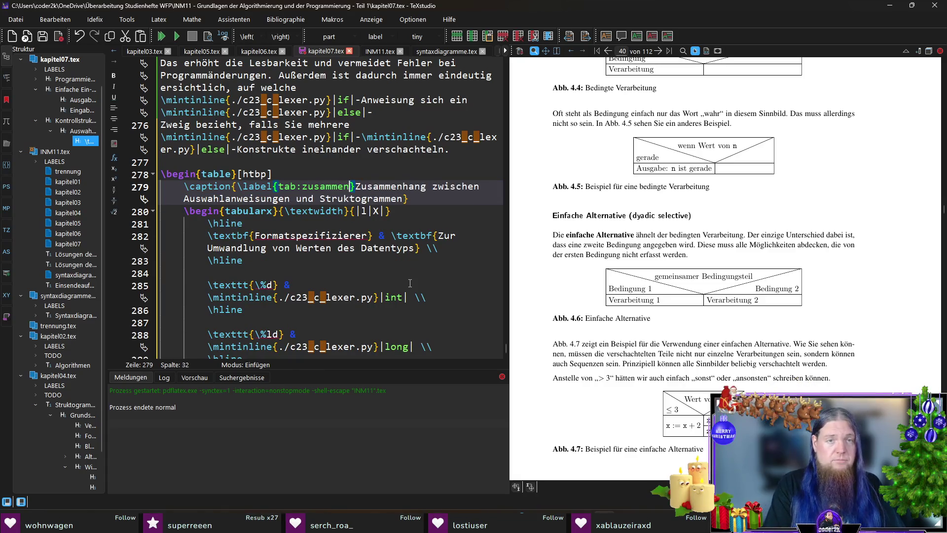
{"action": "type", "text": "hang-zwischen-auswahlanweisungen-und-struktogrammen"}
{"action": "scroll", "coordinate": [391, 297], "scroll_direction": "down", "scroll_amount": 2}
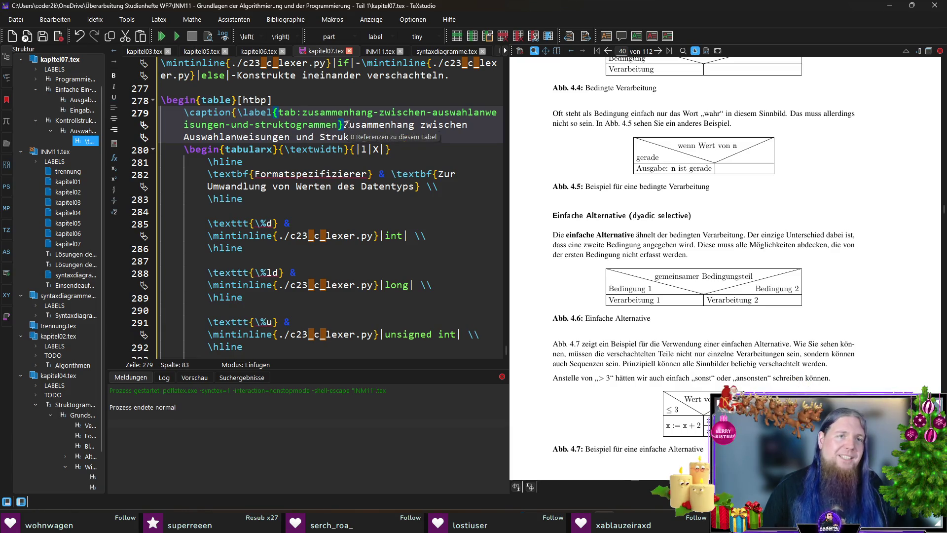
{"action": "left_click", "coordinate": [460, 142]}
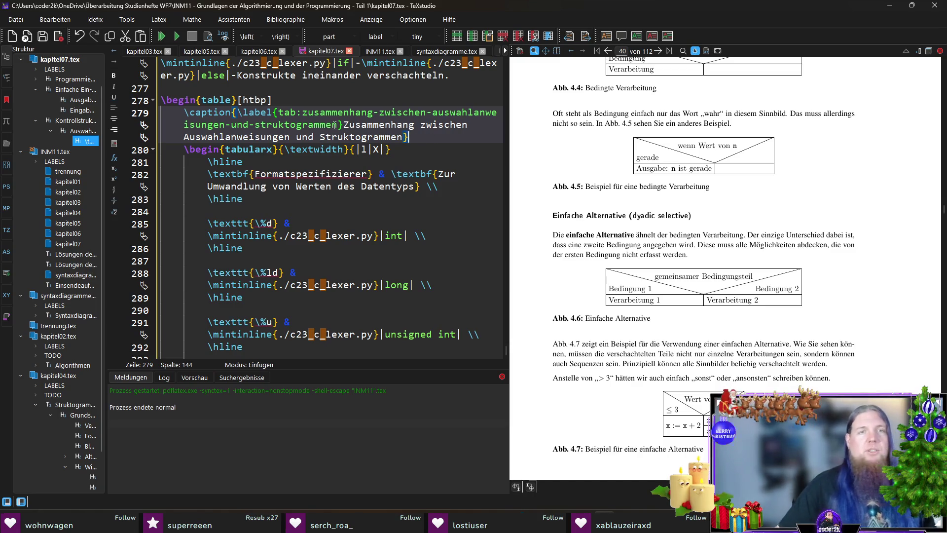
{"action": "left_click", "coordinate": [338, 124]}
{"action": "left_click", "coordinate": [302, 112], "text": "shift"}
{"action": "left_click", "coordinate": [463, 137]}
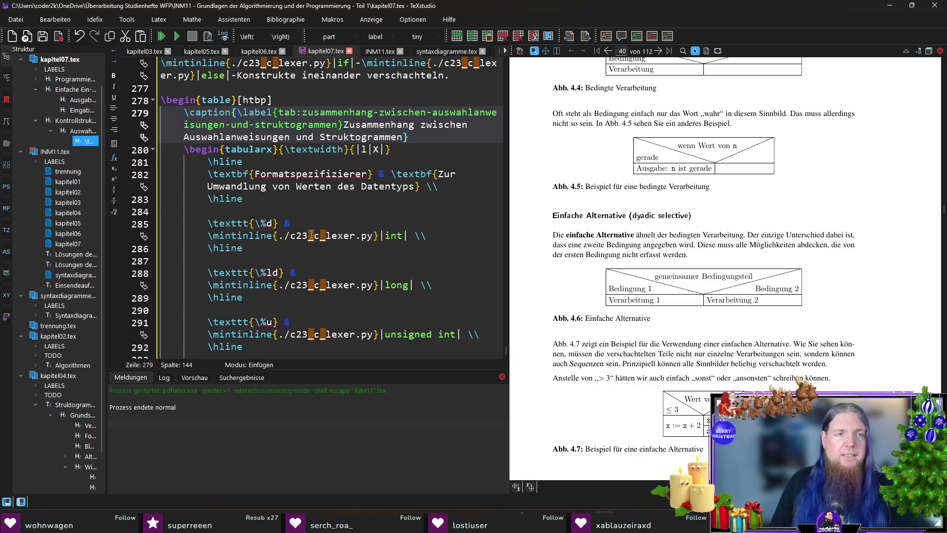
{"action": "double_click", "coordinate": [293, 173]}
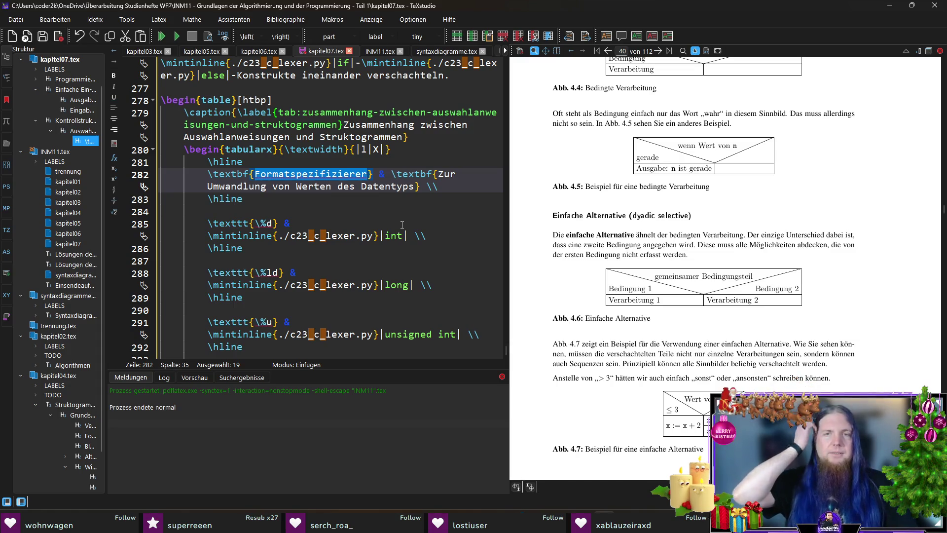
Change the header cells to 'Struktogramm-Element' and 'Anweisung in C', then select the old data rows.
{"action": "type", "text": "Struktogram"}
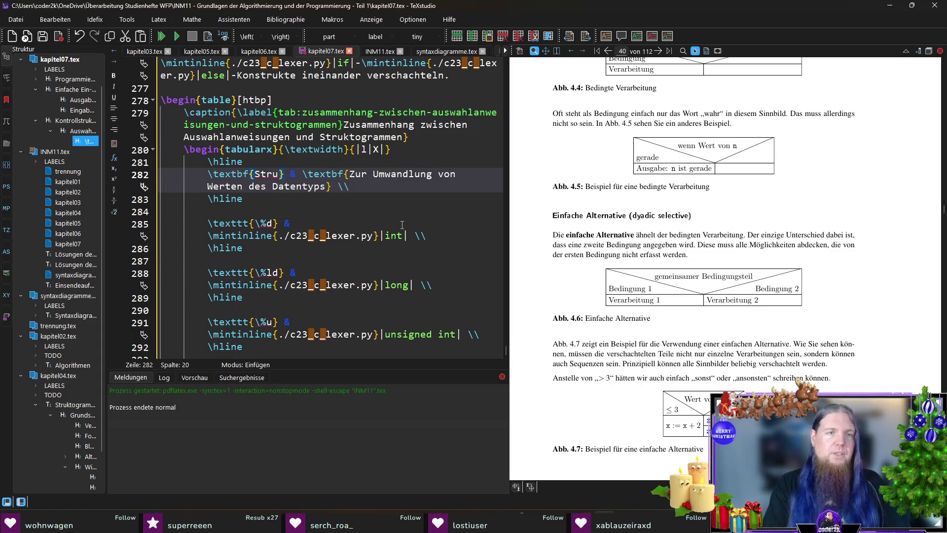
{"action": "type", "text": "m-Element"}
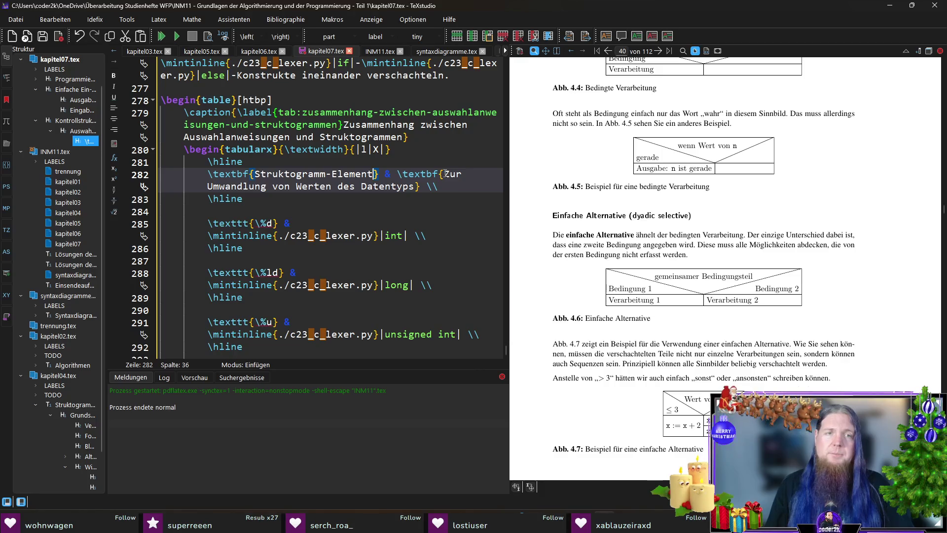
{"action": "left_click_drag", "start_coordinate": [444, 174], "coordinate": [416, 187]}
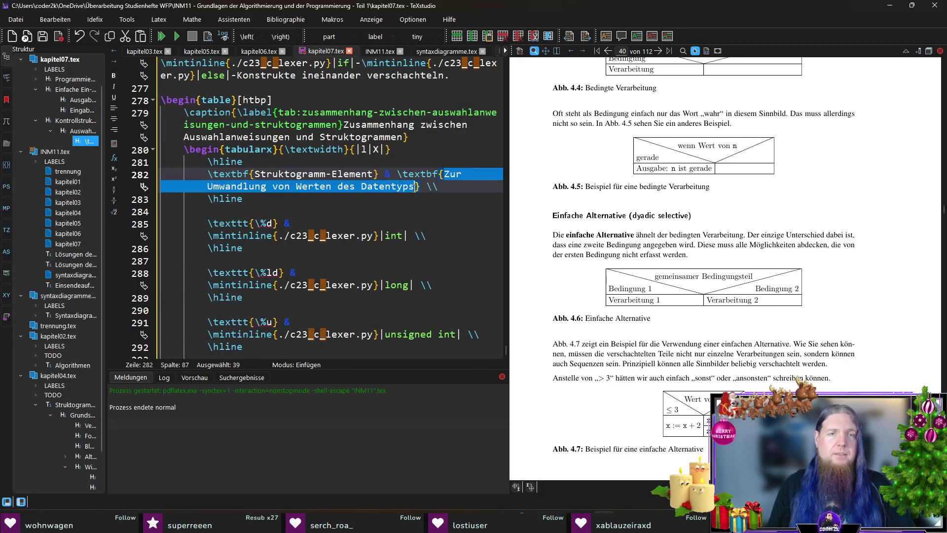
{"action": "type", "text": "Sprachelement"}
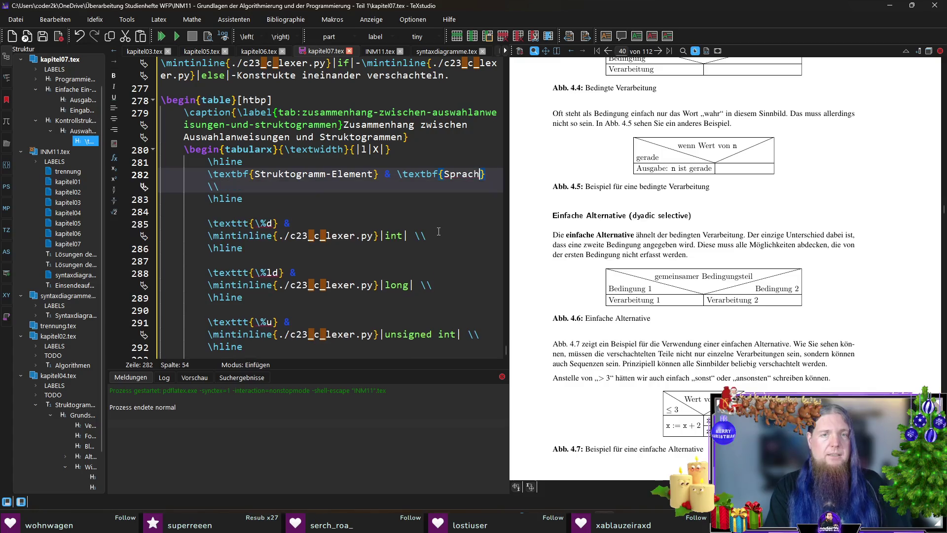
{"action": "key", "text": "ctrl+shift+Left"}
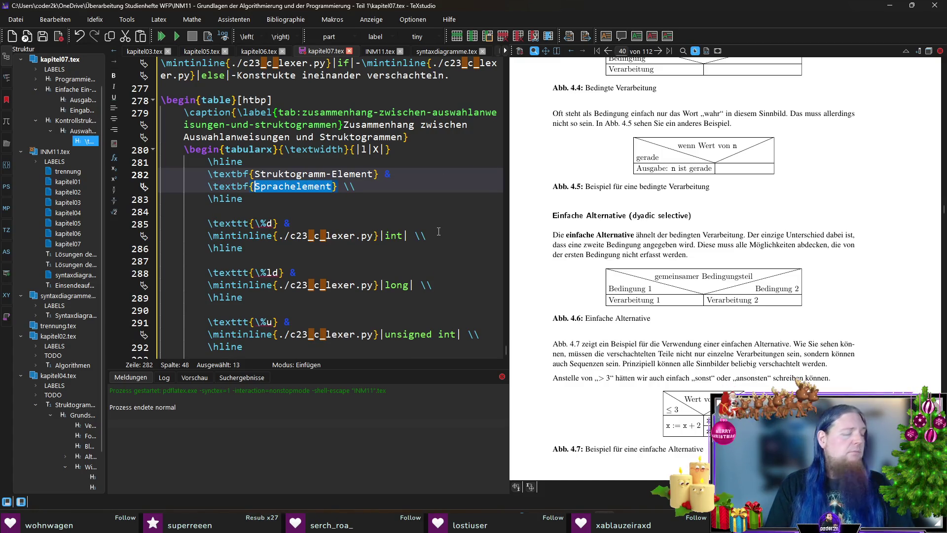
{"action": "type", "text": "Anweisung in C"}
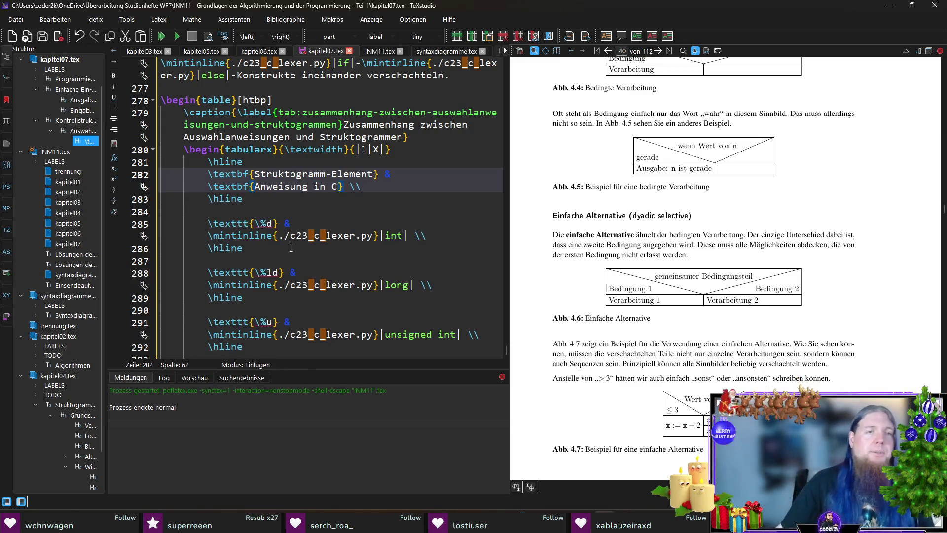
{"action": "mouse_move", "coordinate": [208, 223]}
{"action": "left_mouse_down"}
{"action": "mouse_move", "coordinate": [276, 253]}
{"action": "mouse_move", "coordinate": [296, 249]}
{"action": "mouse_move", "coordinate": [323, 306]}
{"action": "left_mouse_up"}
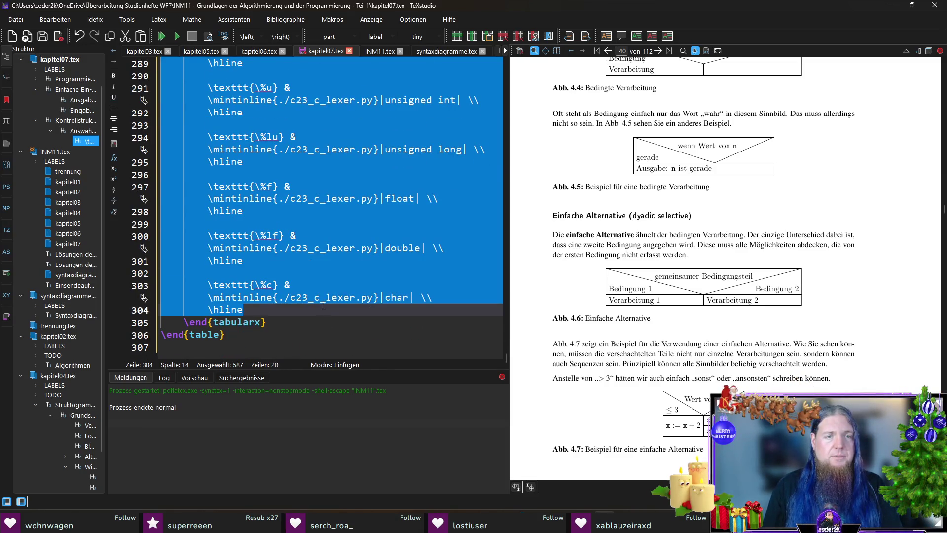
Replace the old rows with 'Einfache Alternative (S. \pageref{label})' and jump to its source in kapitel04.tex.
{"action": "key", "text": "Delete"}
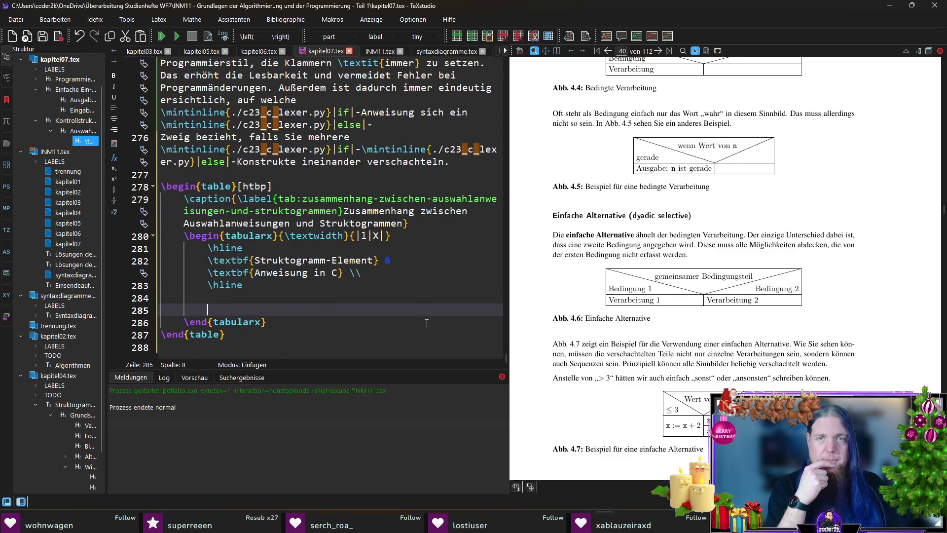
{"action": "type", "text": "Einfache Al"}
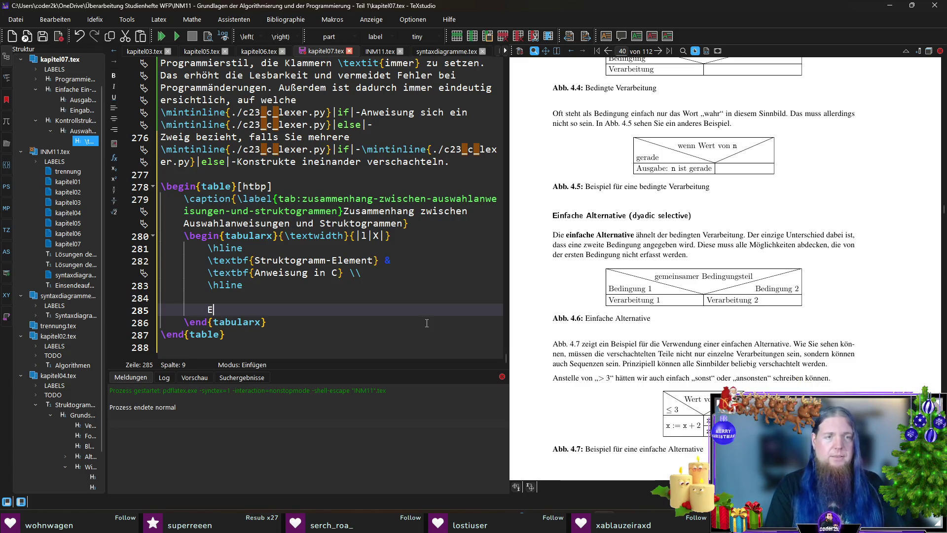
{"action": "type", "text": "ternative"}
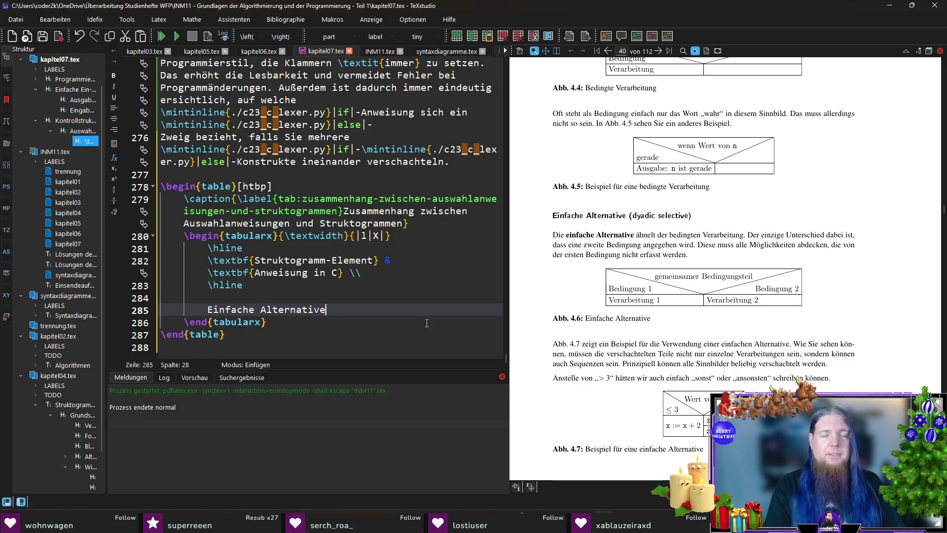
{"action": "type", "text": " (s. "}
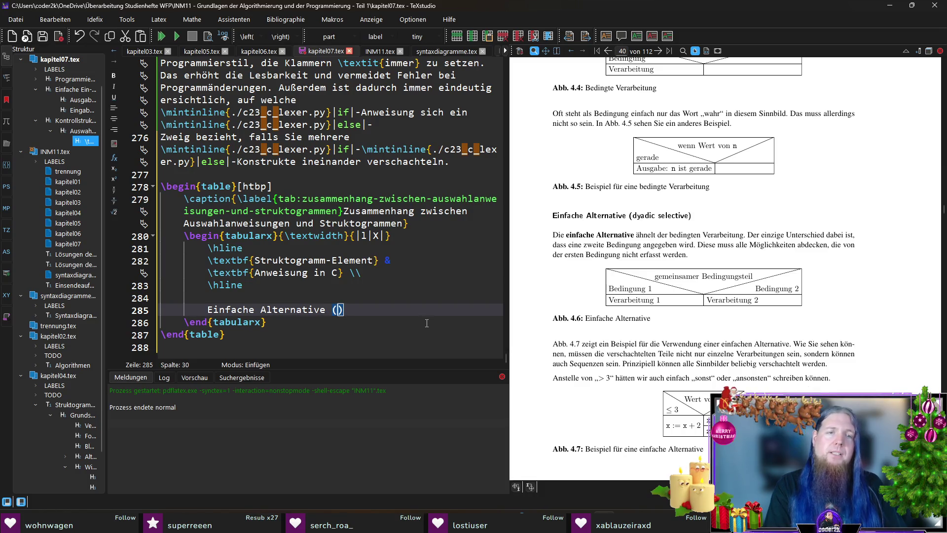
{"action": "type", "text": "S."}
{"action": "key", "text": "BackSpace"}
{"action": "key", "text": "BackSpace"}
{"action": "type", "text": "eite"}
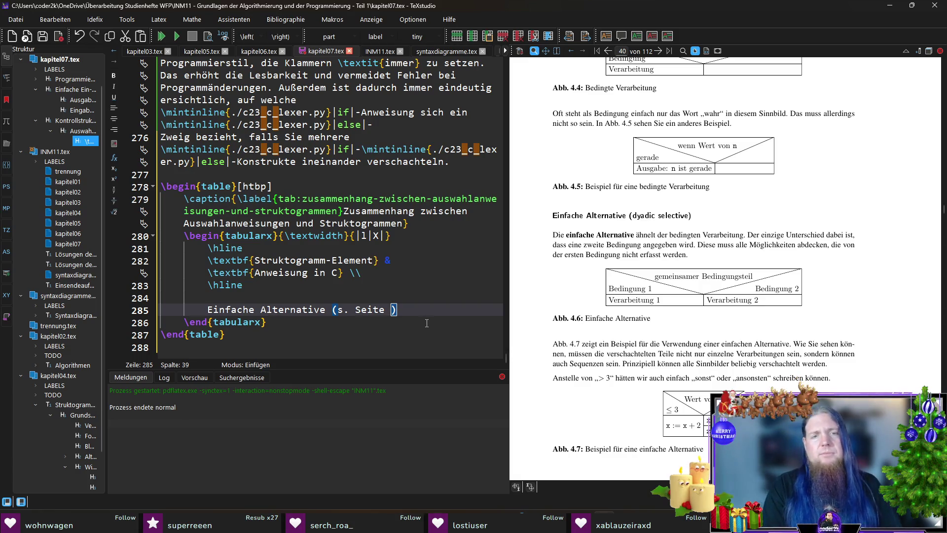
{"action": "key", "text": "BackSpace"}
{"action": "key", "text": "BackSpace"}
{"action": "key", "text": "BackSpace"}
{"action": "type", "text": "S."}
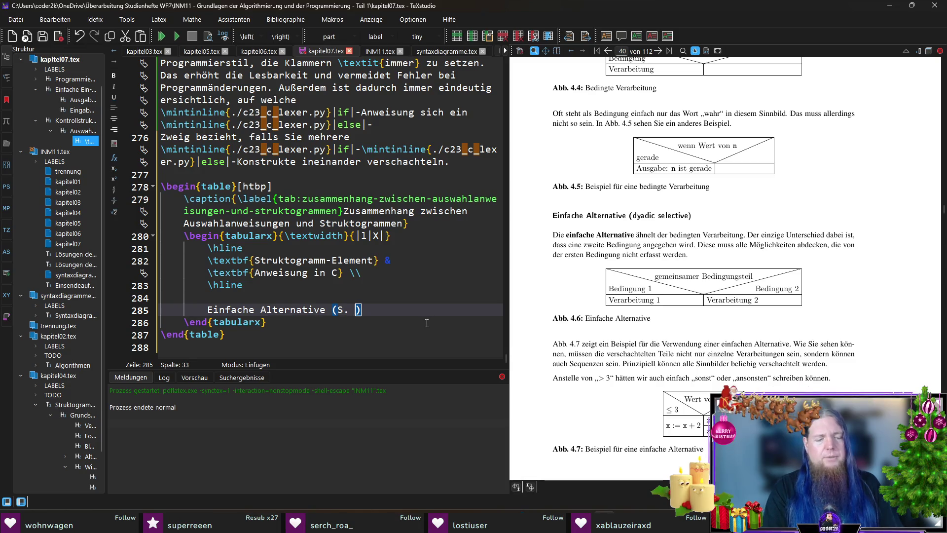
{"action": "type", "text": " \\page"}
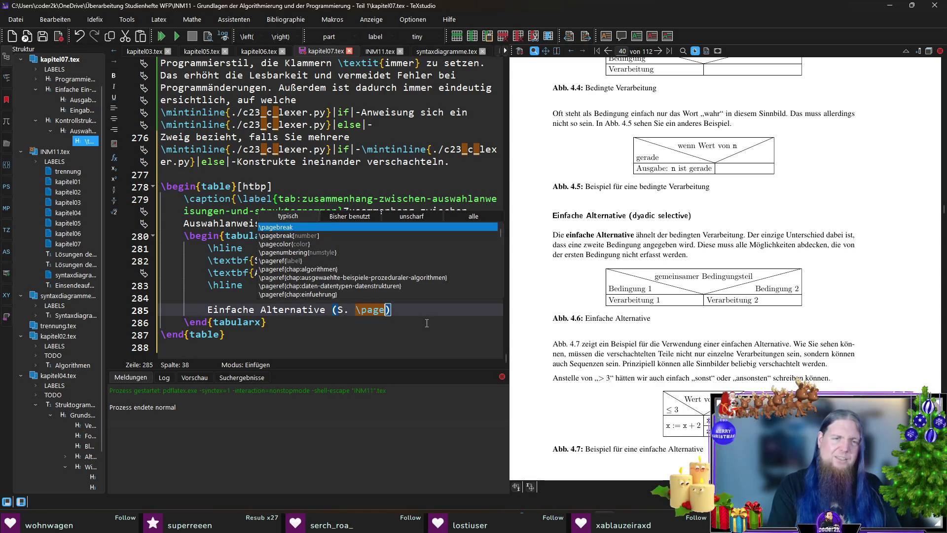
{"action": "type", "text": "ref"}
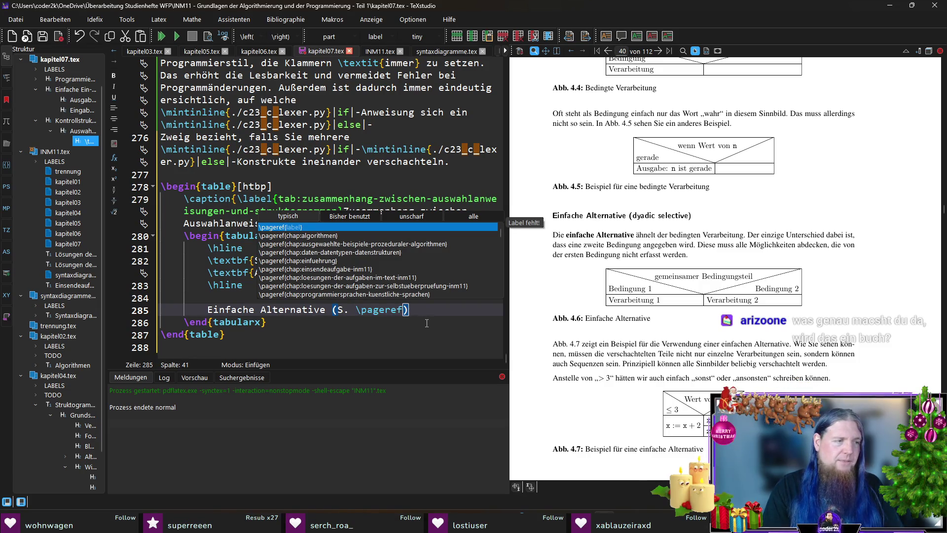
{"action": "key", "text": "Return"}
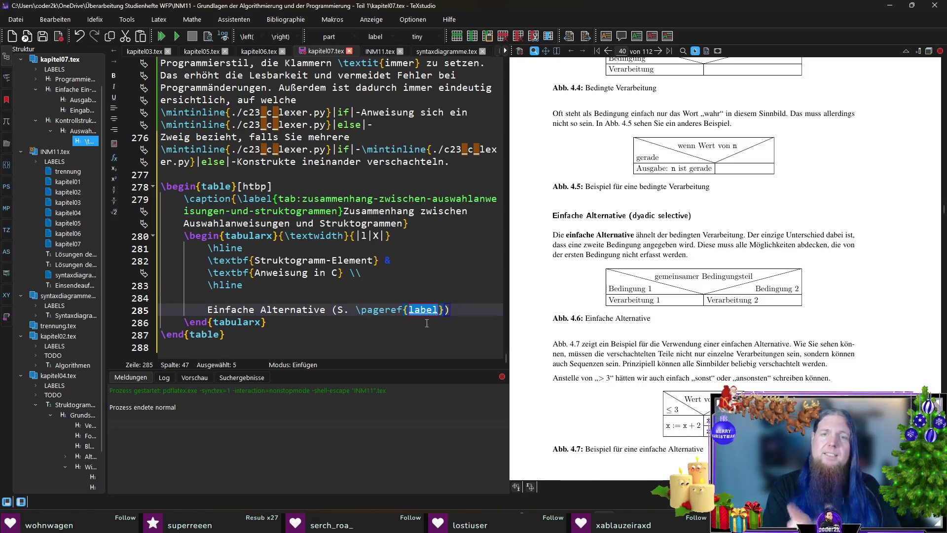
{"action": "left_click", "coordinate": [575, 236], "text": "ctrl"}
{"action": "scroll", "coordinate": [270, 211], "scroll_direction": "down", "scroll_amount": 4}
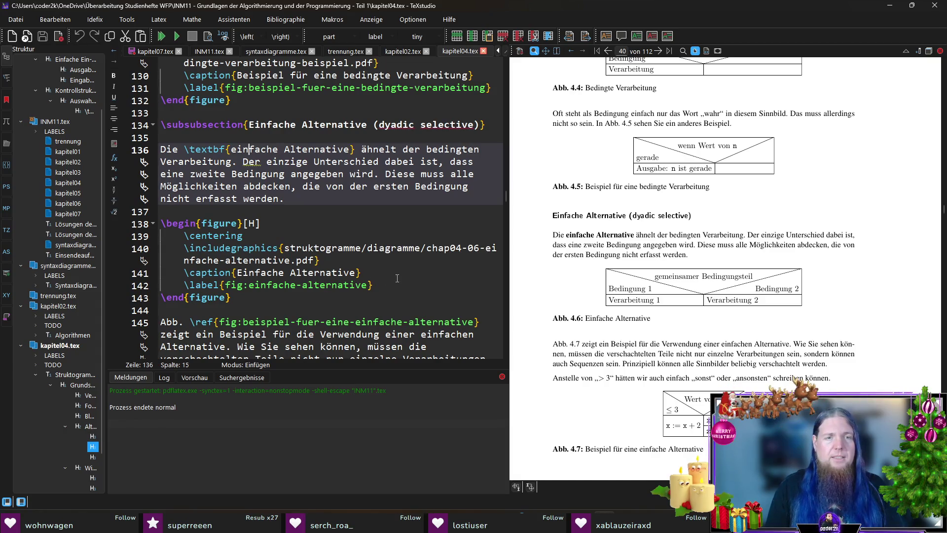
{"action": "scroll", "coordinate": [397, 278], "scroll_direction": "down", "scroll_amount": 20}
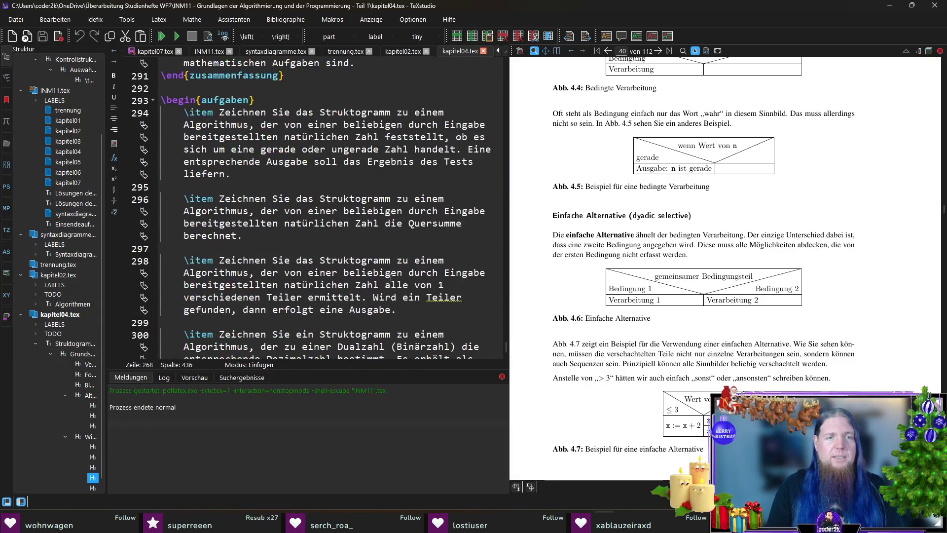
{"action": "scroll", "coordinate": [391, 277], "scroll_direction": "down", "scroll_amount": 7}
{"action": "scroll", "coordinate": [390, 275], "scroll_direction": "up", "scroll_amount": 15}
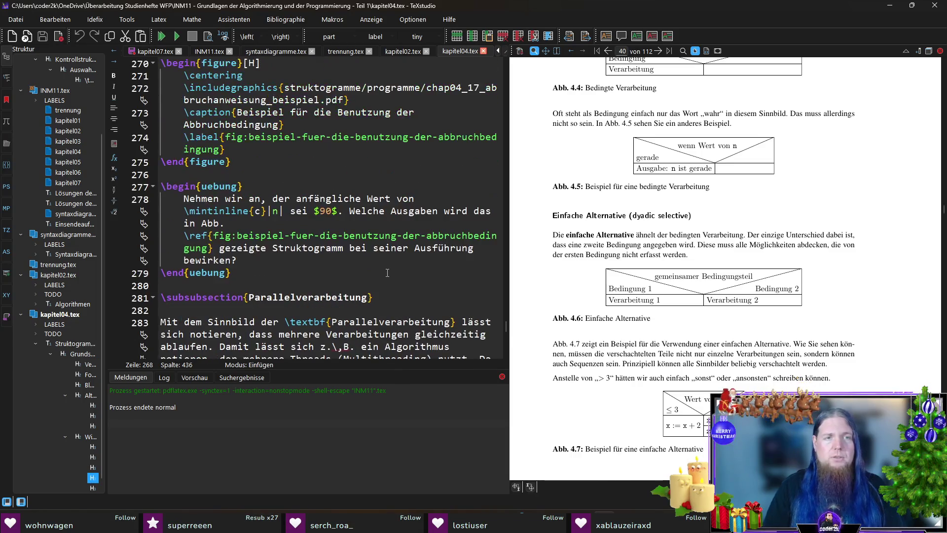
{"action": "scroll", "coordinate": [387, 272], "scroll_direction": "up", "scroll_amount": 2}
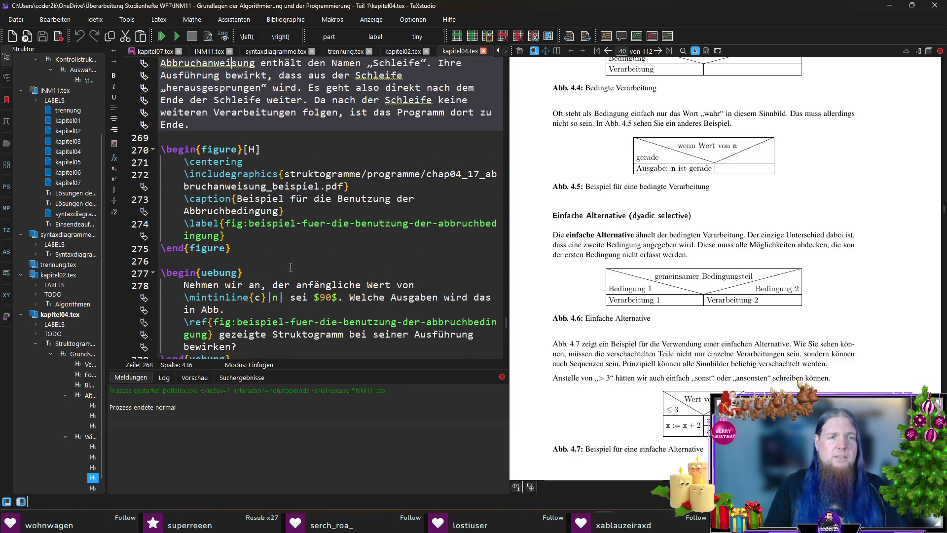
{"action": "scroll", "coordinate": [290, 264], "scroll_direction": "up", "scroll_amount": 6}
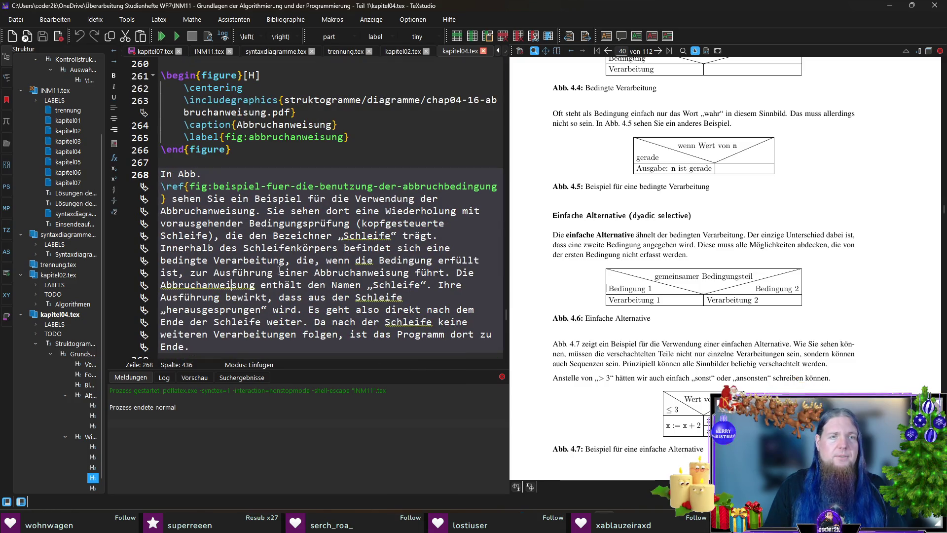
{"action": "scroll", "coordinate": [281, 184], "scroll_direction": "up", "scroll_amount": 4}
{"action": "scroll", "coordinate": [307, 291], "scroll_direction": "down", "scroll_amount": 2}
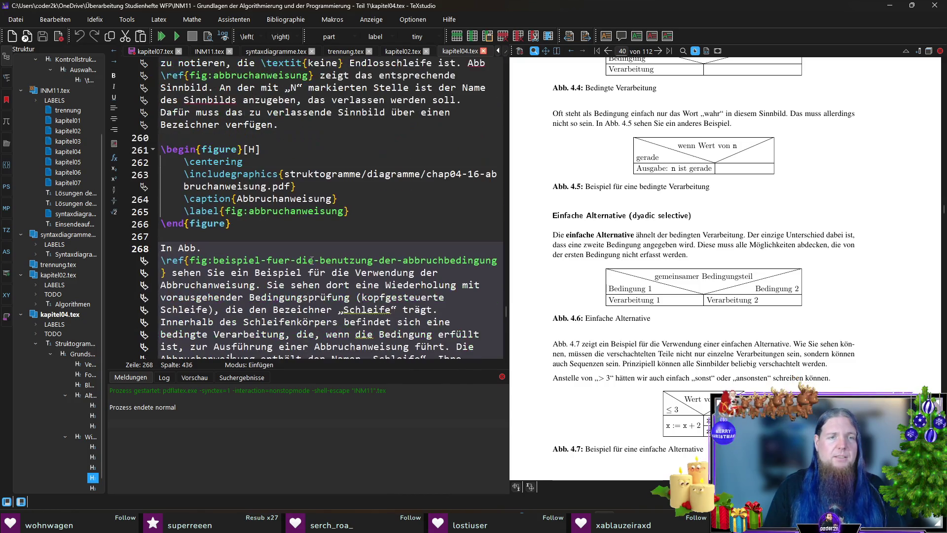
{"action": "left_click", "coordinate": [375, 211]}
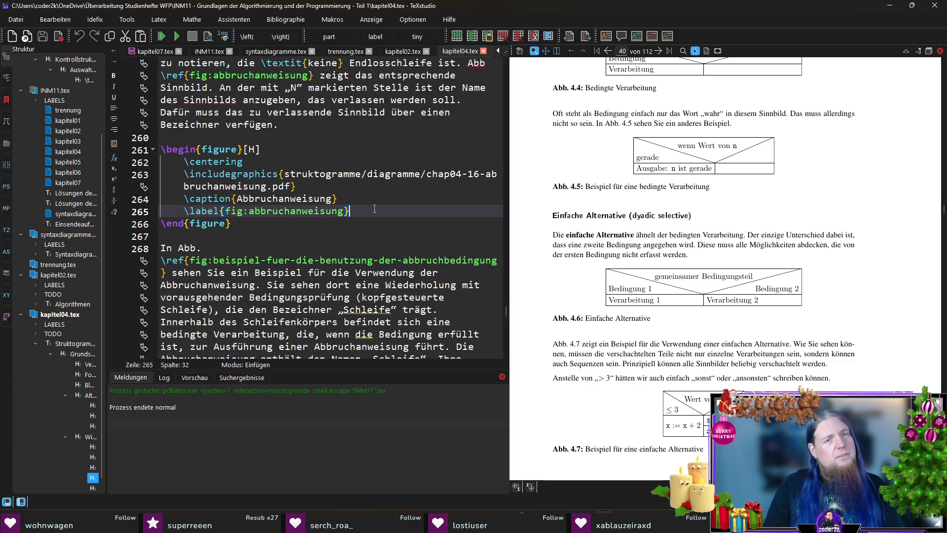
{"action": "scroll", "coordinate": [380, 246], "scroll_direction": "down", "scroll_amount": 10}
{"action": "scroll", "coordinate": [381, 247], "scroll_direction": "up", "scroll_amount": 10}
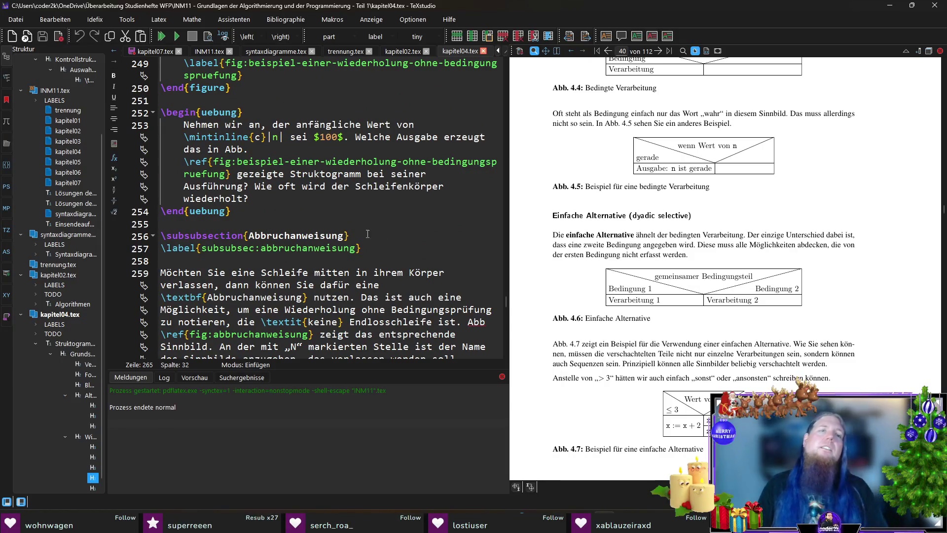
{"action": "scroll", "coordinate": [434, 257], "scroll_direction": "down", "scroll_amount": 8}
{"action": "left_click", "coordinate": [478, 283]}
In kapitel07.tex, point the page reference at fig:einfache-alternative.
{"action": "key", "text": "ctrl+Tab"}
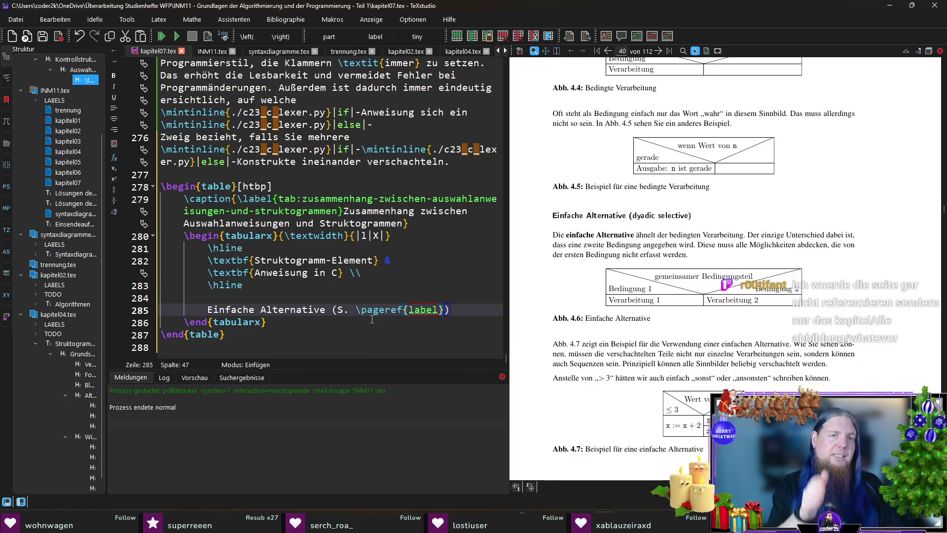
{"action": "key", "text": "BackSpace"}
{"action": "key", "text": "BackSpace"}
{"action": "key", "text": "BackSpace"}
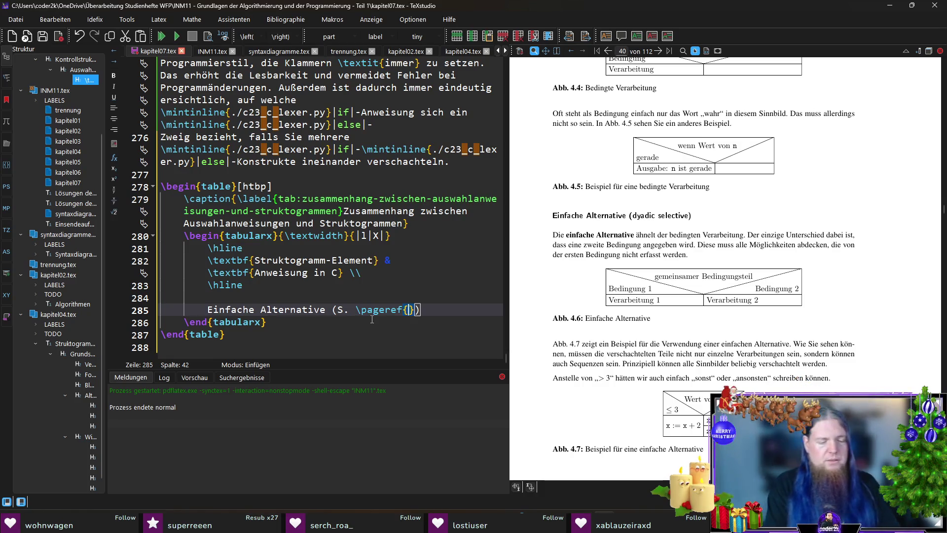
{"action": "type", "text": "fig:einfach"}
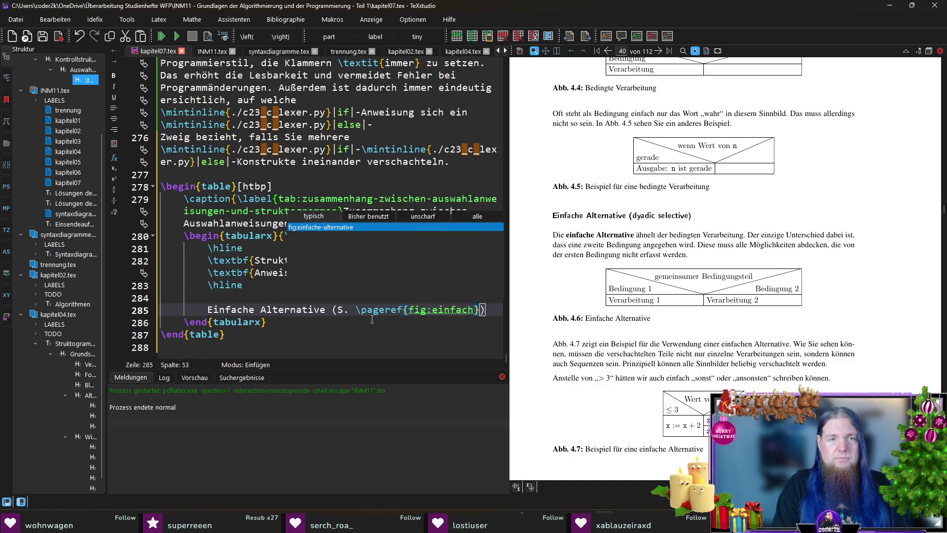
{"action": "key", "text": "Return"}
Finish the row with '& \mintinline{./c23_c_lexer.py}|if|-Anweisung \\' and \hline on its own line.
{"action": "left_click", "coordinate": [452, 322]}
{"action": "type", "text": "& "}
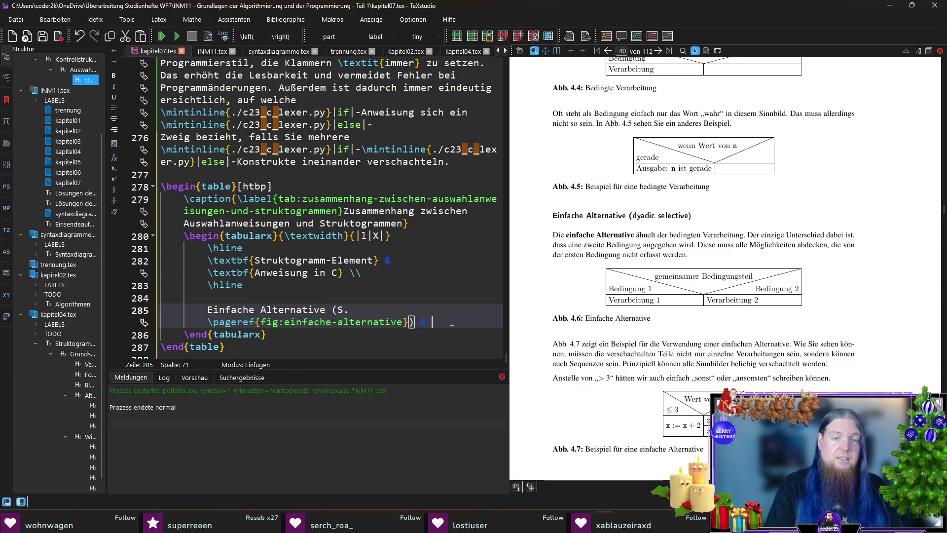
{"action": "type", "text": "\\mintinline{./c23_c_lexer.py}|if|-Anweisun"}
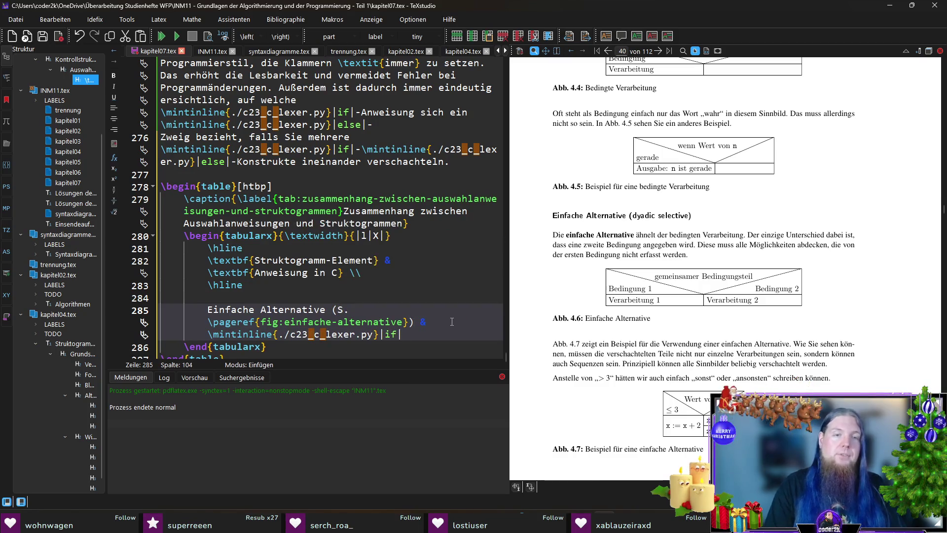
{"action": "type", "text": "g "}
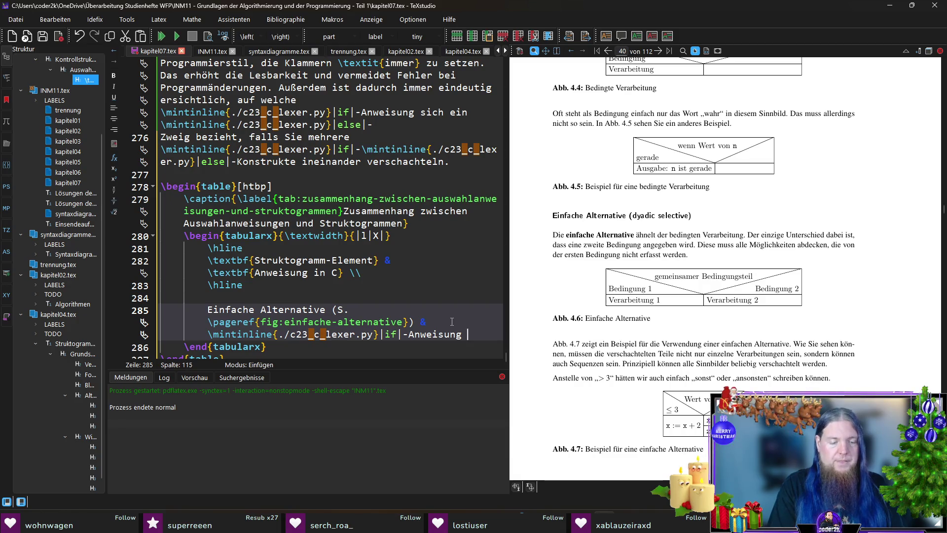
{"action": "type", "text": "\\\\ \\heline"}
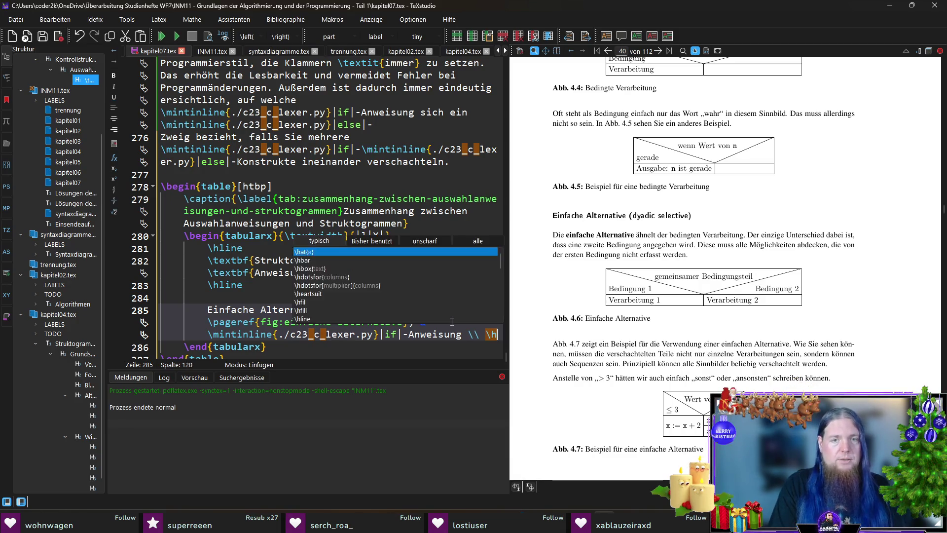
{"action": "key", "text": "BackSpace"}
{"action": "key", "text": "BackSpace"}
{"action": "key", "text": "BackSpace"}
{"action": "type", "text": "li"}
{"action": "key", "text": "Return"}
{"action": "key", "text": "Left"}
{"action": "key", "text": "Left"}
{"action": "key", "text": "Left"}
{"action": "key", "text": "BackSpace"}
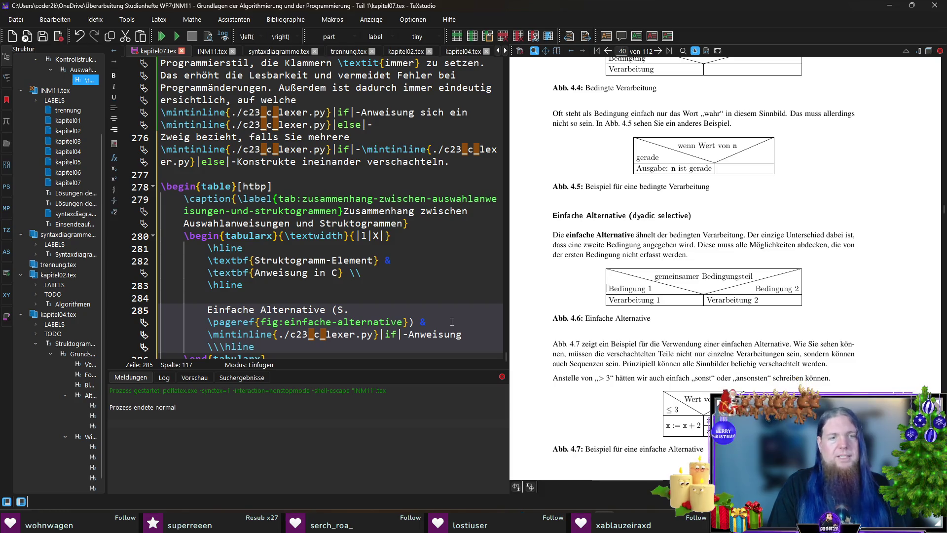
{"action": "key", "text": "Return"}
{"action": "key", "text": "End"}
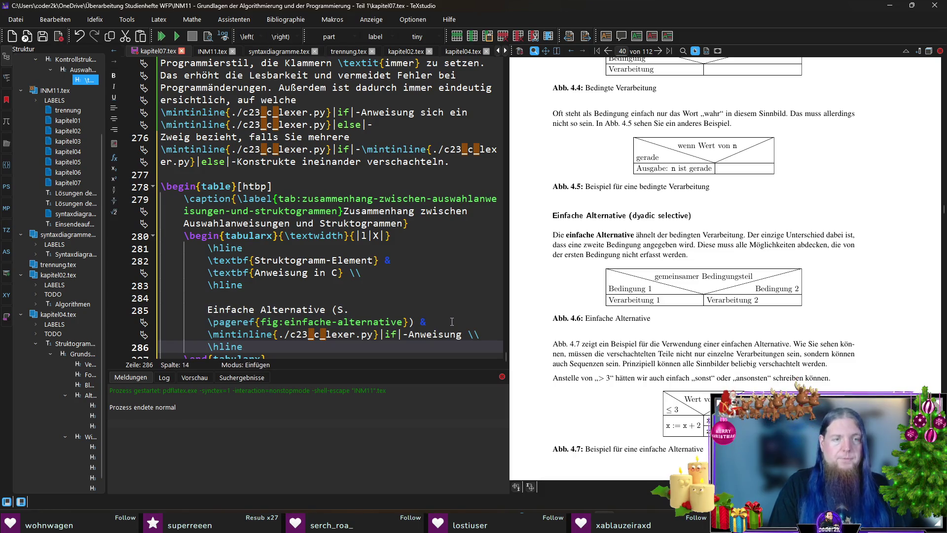
{"action": "key", "text": "Return"}
{"action": "key", "text": "Return"}
{"action": "scroll", "coordinate": [754, 261], "scroll_direction": "down", "scroll_amount": 3}
{"action": "scroll", "coordinate": [740, 266], "scroll_direction": "down", "scroll_amount": 10}
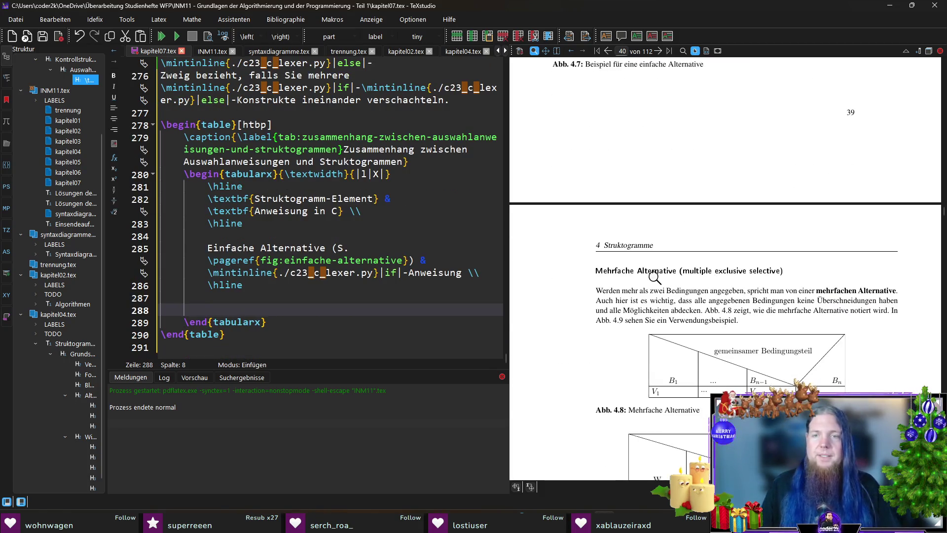
Insert \mintinline{./c23_c_lexer.py}|else|- after |if|- and open blank lines below the header rule.
{"action": "scroll", "coordinate": [652, 280], "scroll_direction": "up", "scroll_amount": 9}
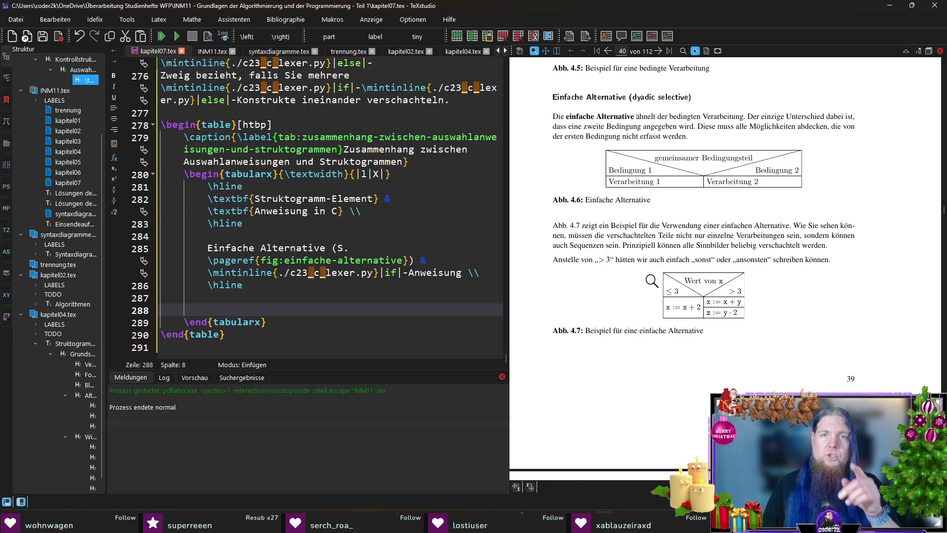
{"action": "scroll", "coordinate": [652, 281], "scroll_direction": "up", "scroll_amount": 10}
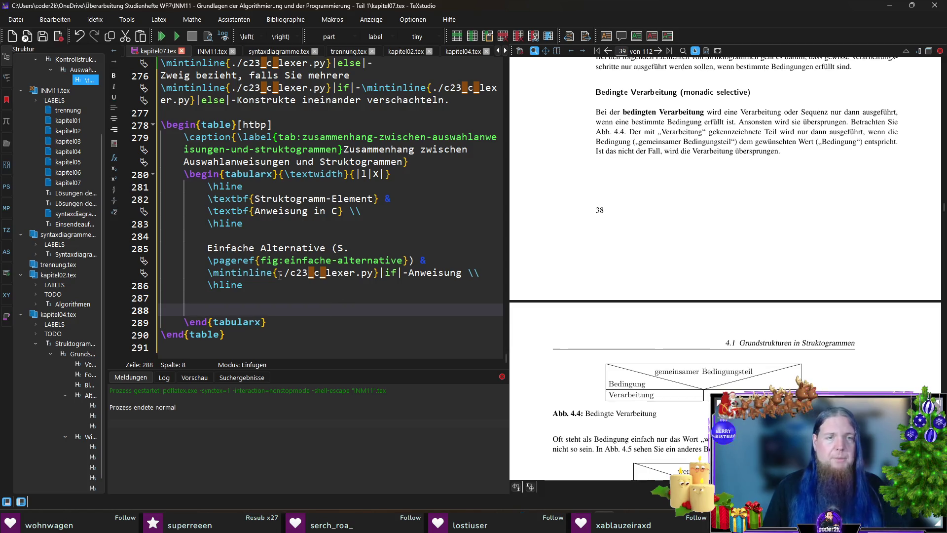
{"action": "left_click", "coordinate": [401, 272]}
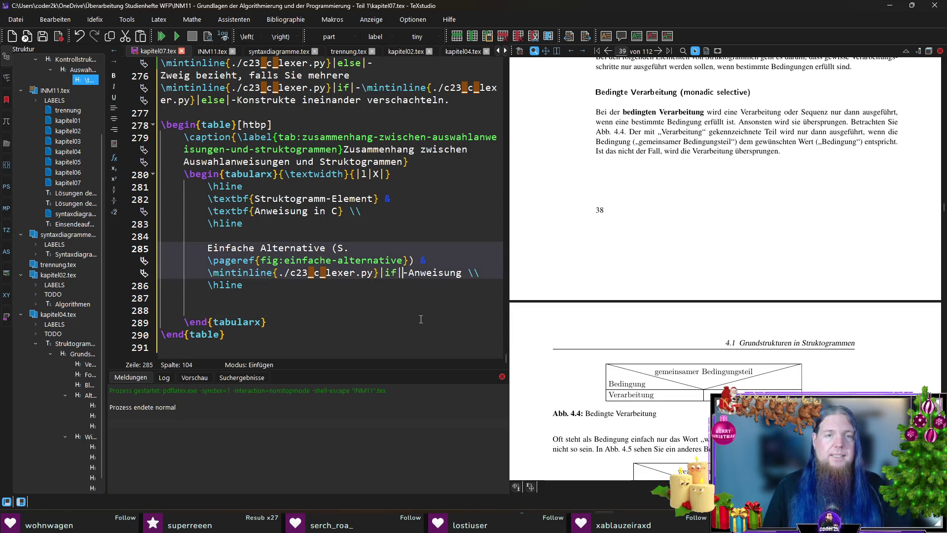
{"action": "type", "text": "\\mintinline{./c23_c_lexer.py}|else|"}
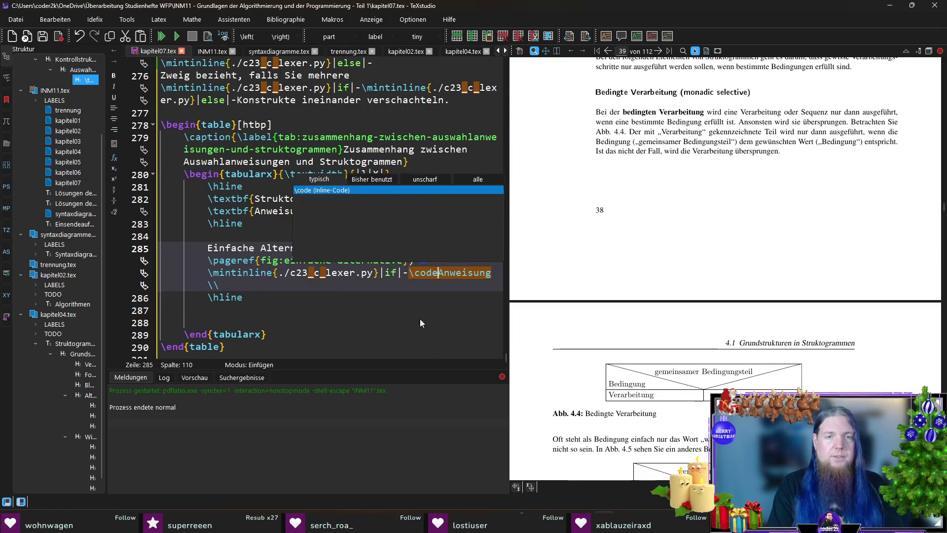
{"action": "type", "text": "-"}
{"action": "key", "text": "Up"}
{"action": "key", "text": "Up"}
{"action": "key", "text": "Up"}
{"action": "key", "text": "Return"}
{"action": "key", "text": "Return"}
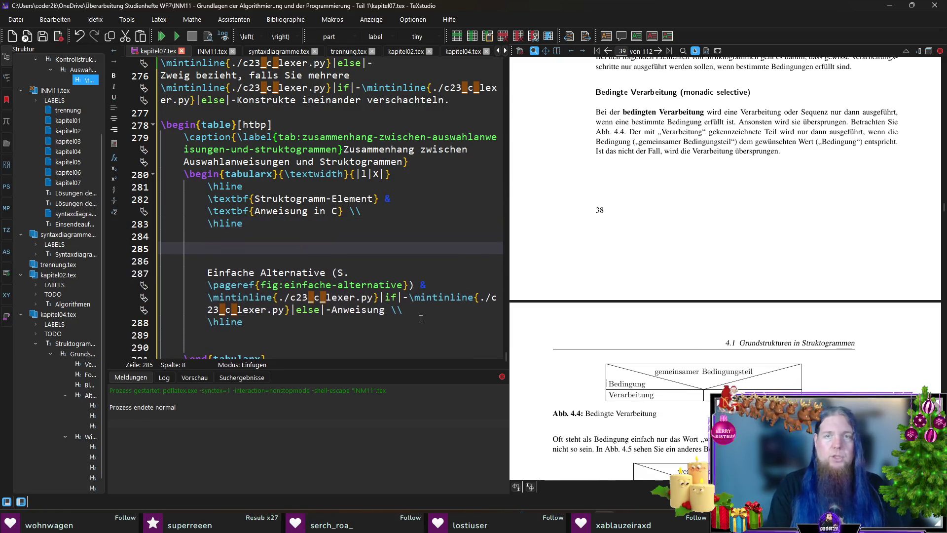
Type 'Bedingte Verarbeitung (S. \pageref{fig:bedingte-verarbeitung})' as the new row's first cell.
{"action": "type", "text": "Bedingte Verarbei"}
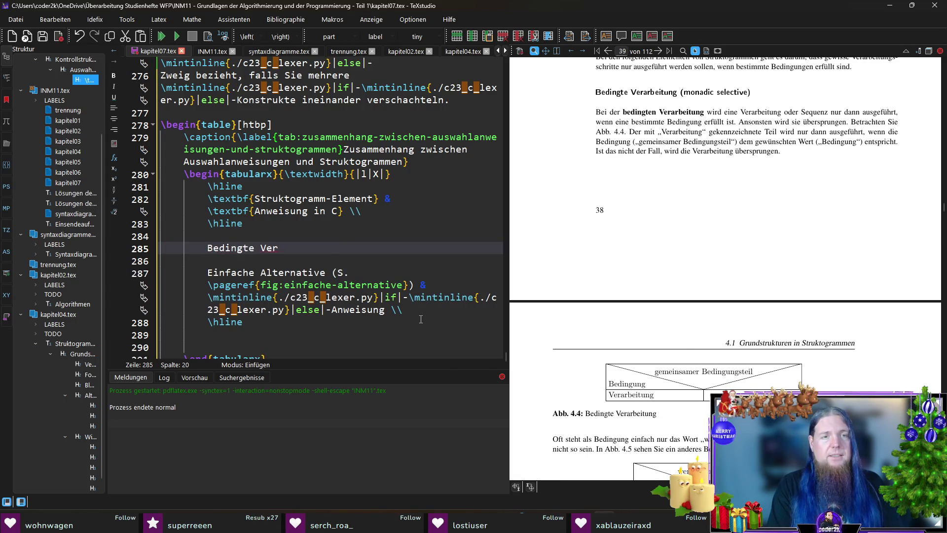
{"action": "type", "text": "tung (S. "}
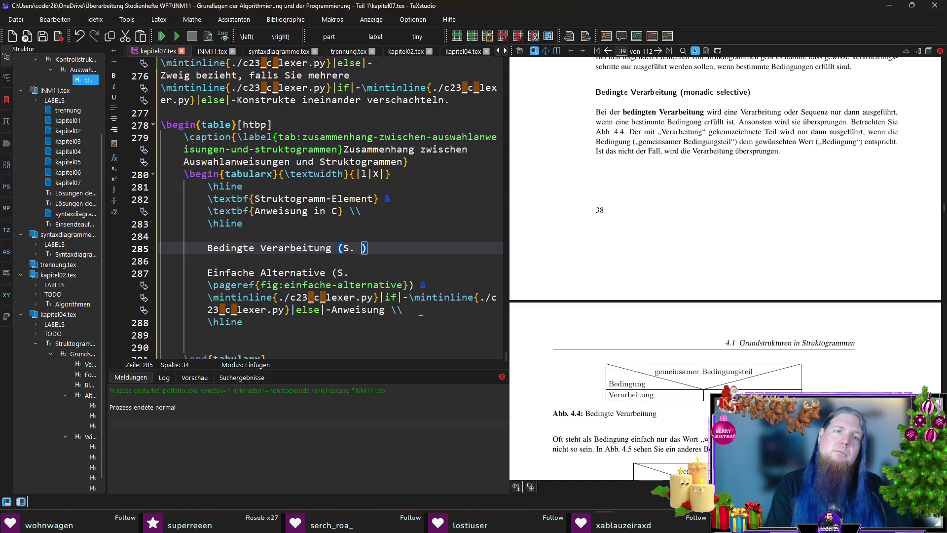
{"action": "type", "text": "\\page"}
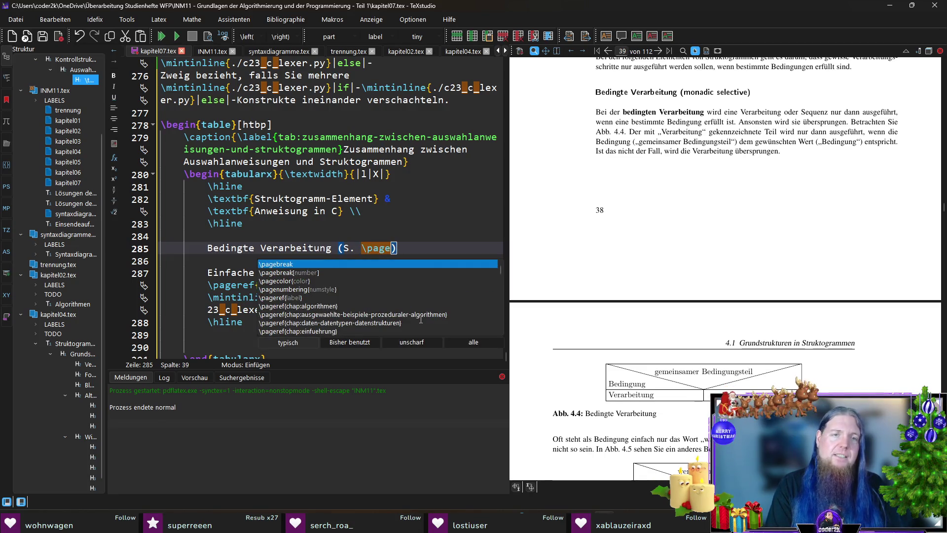
{"action": "type", "text": "ref"}
{"action": "key", "text": "Return"}
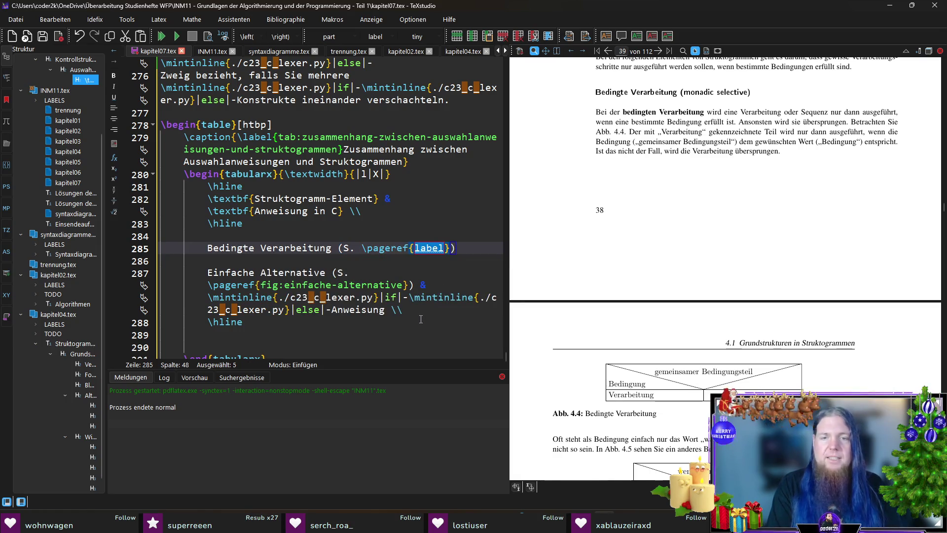
{"action": "type", "text": "fix:"}
{"action": "key", "text": "BackSpace"}
{"action": "key", "text": "BackSpace"}
{"action": "type", "text": "g:bed"}
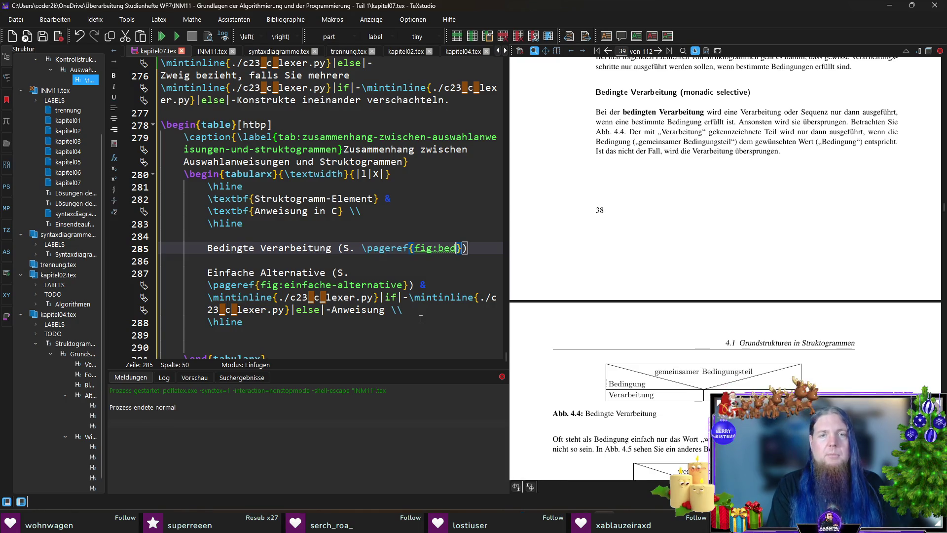
{"action": "key", "text": "BackSpace"}
{"action": "key", "text": "BackSpace"}
{"action": "key", "text": "BackSpace"}
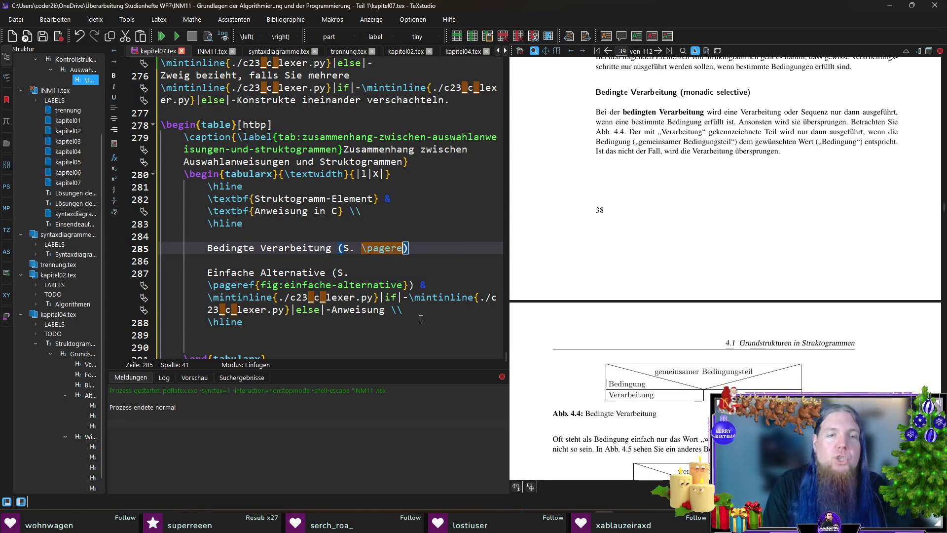
{"action": "type", "text": "pageref"}
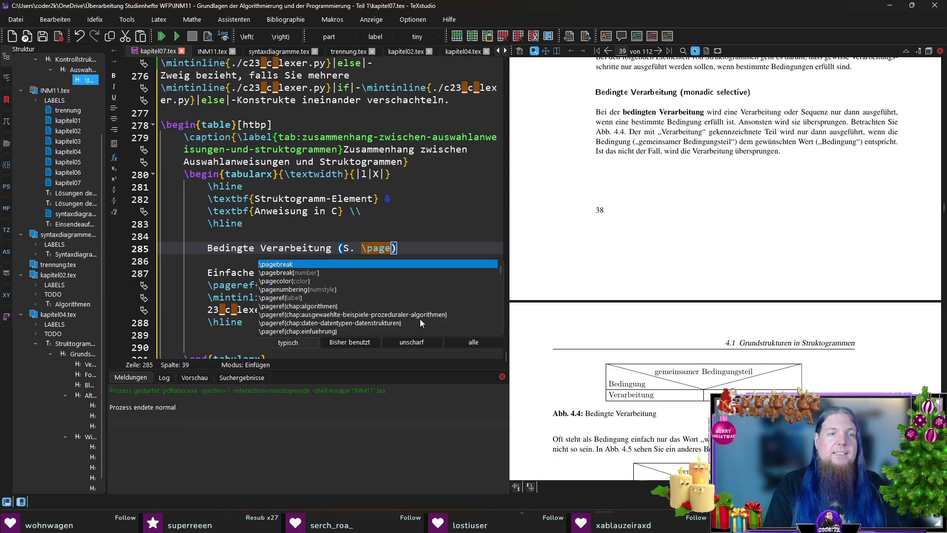
{"action": "key", "text": "Return"}
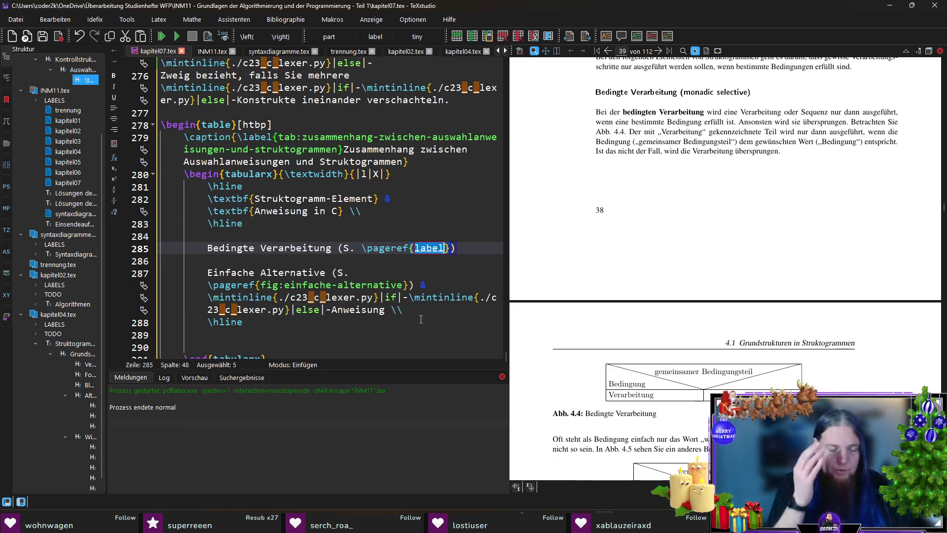
{"action": "type", "text": "fig:"}
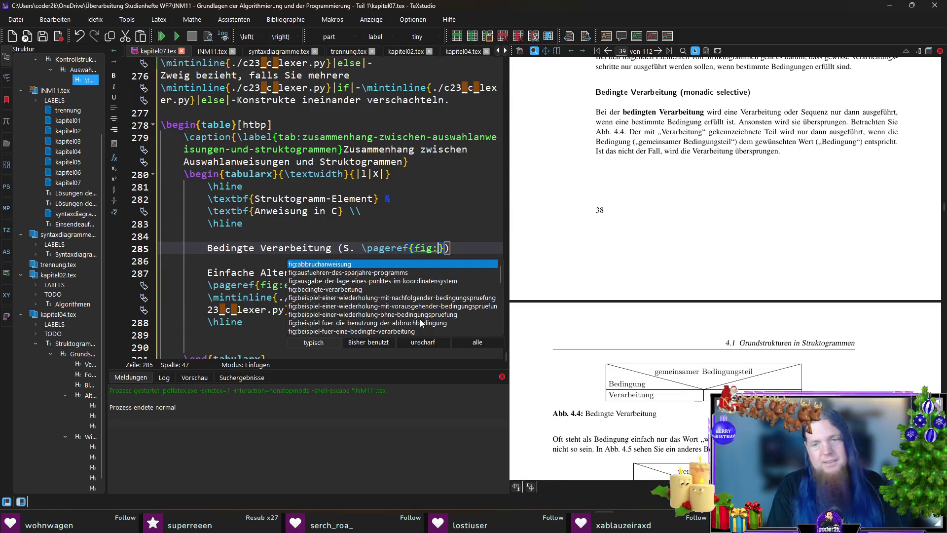
{"action": "type", "text": "bedin"}
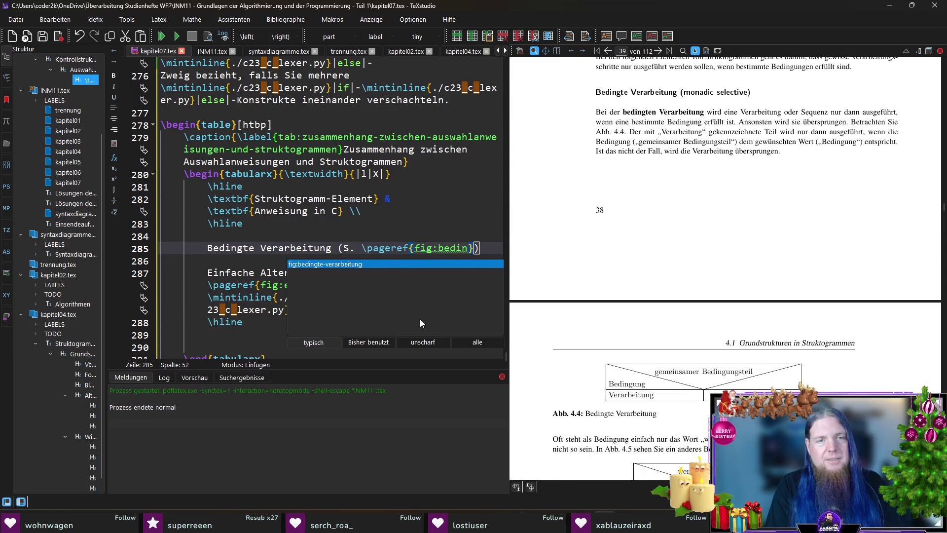
{"action": "key", "text": "Return"}
Complete the row with the inline-code if-Anweisung and put its \hline on a separate line.
{"action": "type", "text": "& \\"}
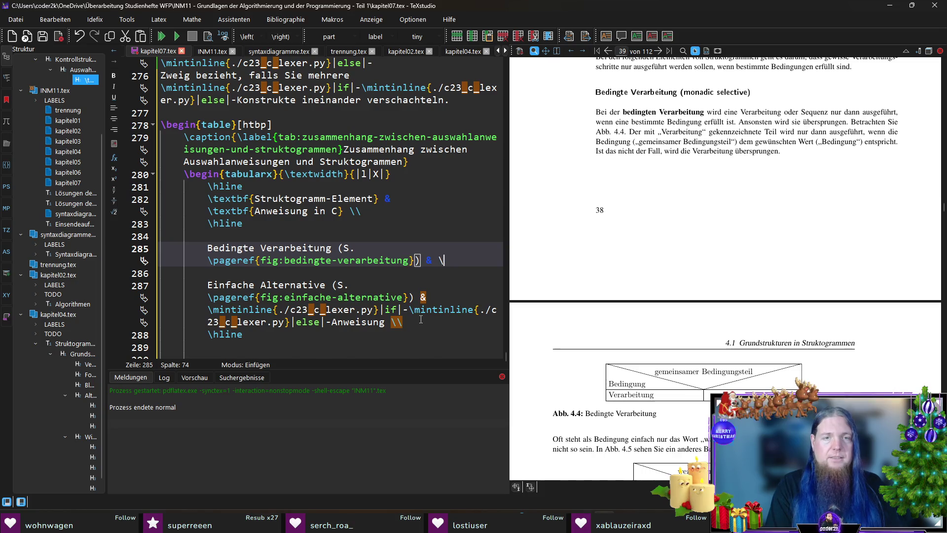
{"action": "type", "text": "mintinline{./c23_c_lexer.py}|"}
{"action": "type", "text": "if|-Anweisung "}
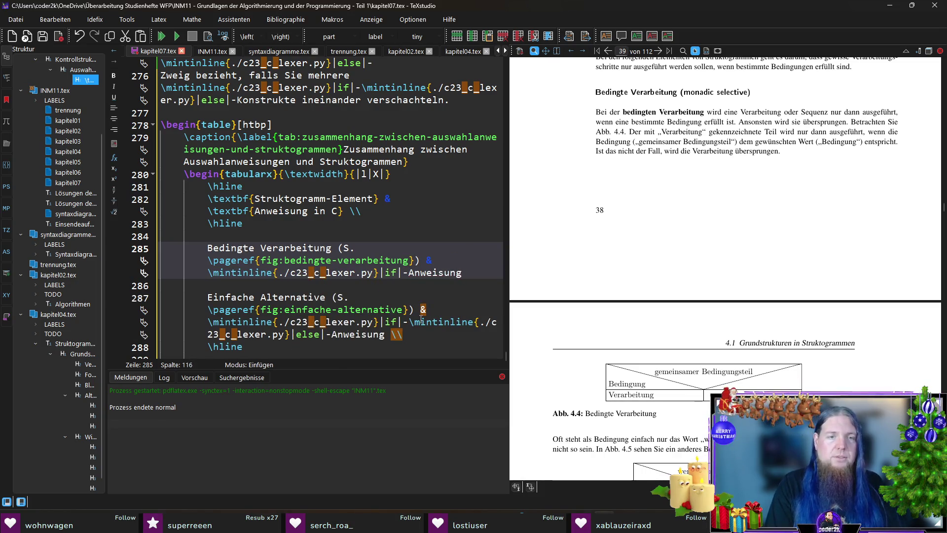
{"action": "type", "text": "\\\\ \\hline"}
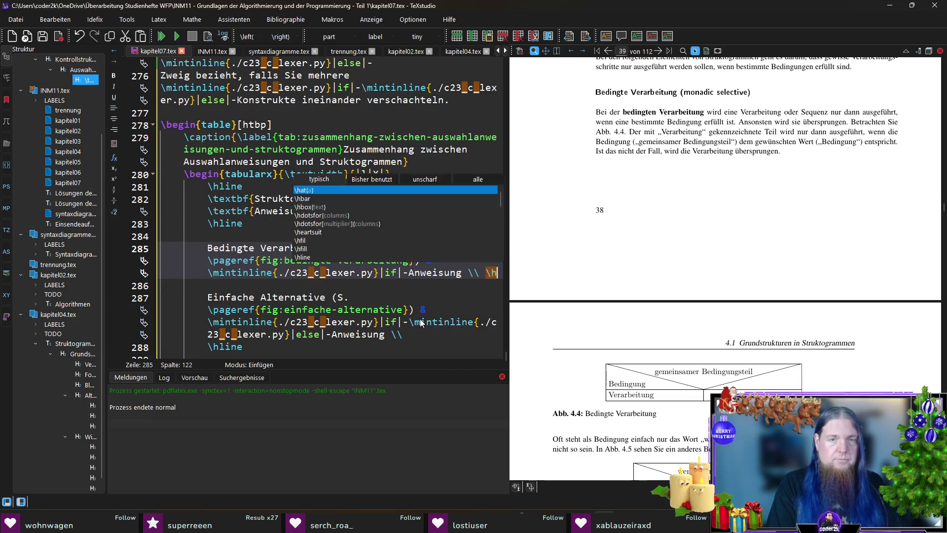
{"action": "key", "text": "Left"}
{"action": "key", "text": "Left"}
{"action": "key", "text": "Left"}
{"action": "key", "text": "Return"}
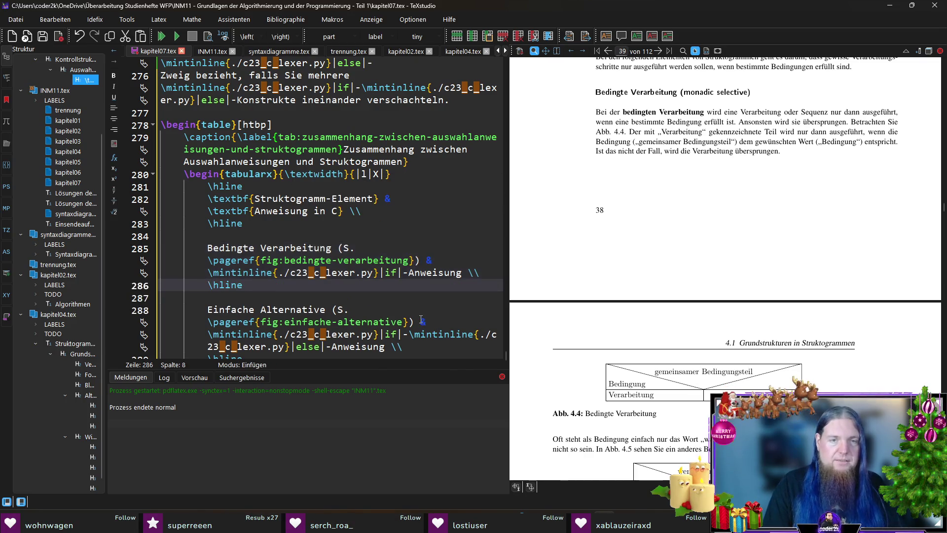
{"action": "key", "text": "End"}
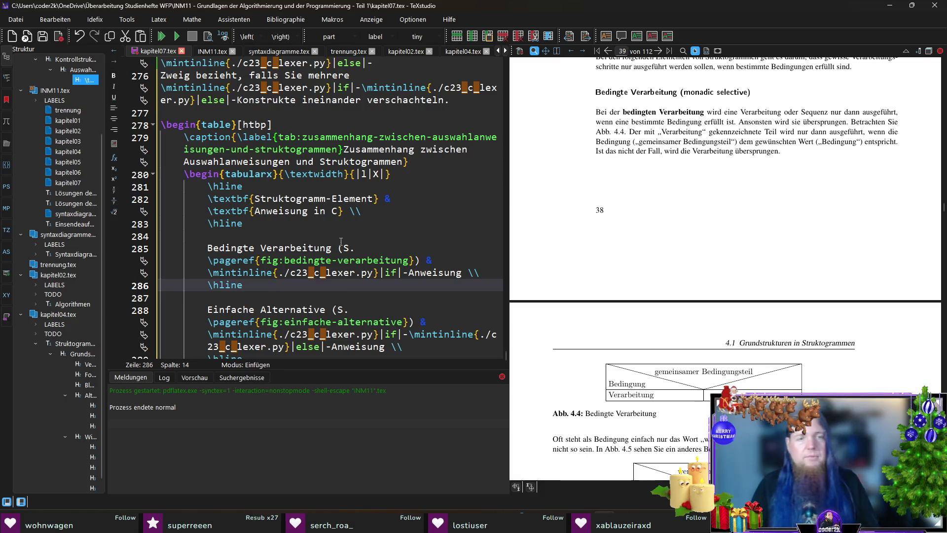
{"action": "scroll", "coordinate": [365, 270], "scroll_direction": "down", "scroll_amount": 2}
{"action": "left_click", "coordinate": [346, 310]}
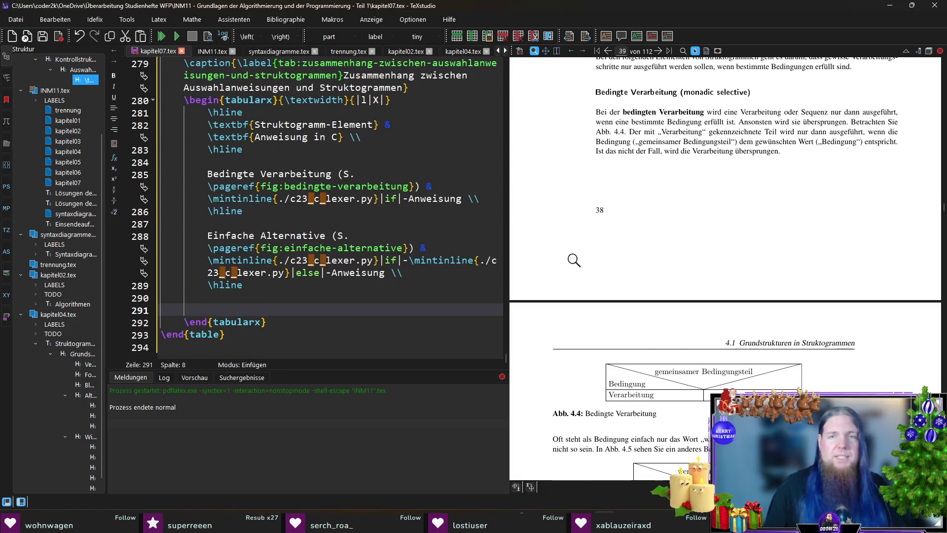
Type 'Mehrfache Alternative' on line 291 to start a third table row.
{"action": "scroll", "coordinate": [586, 234], "scroll_direction": "down", "scroll_amount": 5}
{"action": "scroll", "coordinate": [586, 234], "scroll_direction": "down", "scroll_amount": 2}
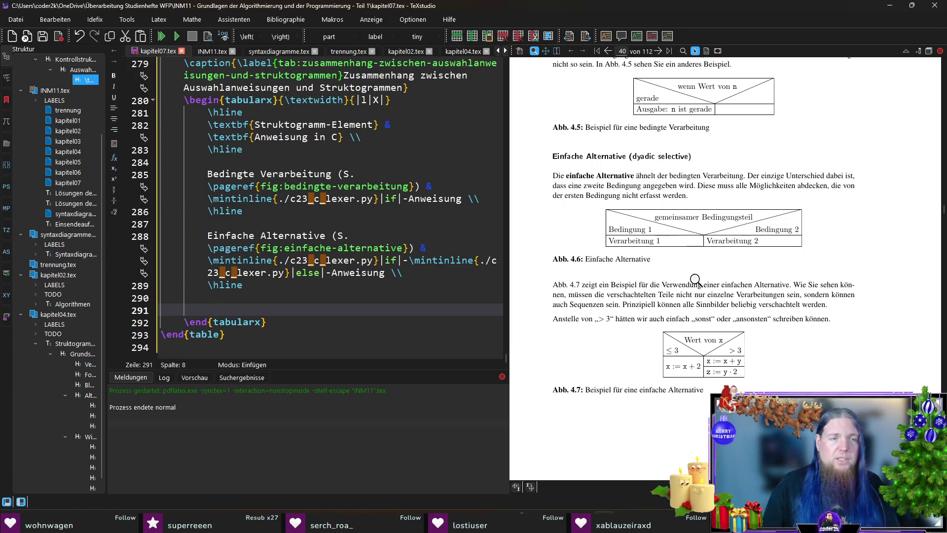
{"action": "type", "text": "Mehrfache Alternative"}
{"action": "scroll", "coordinate": [578, 276], "scroll_direction": "down", "scroll_amount": 5}
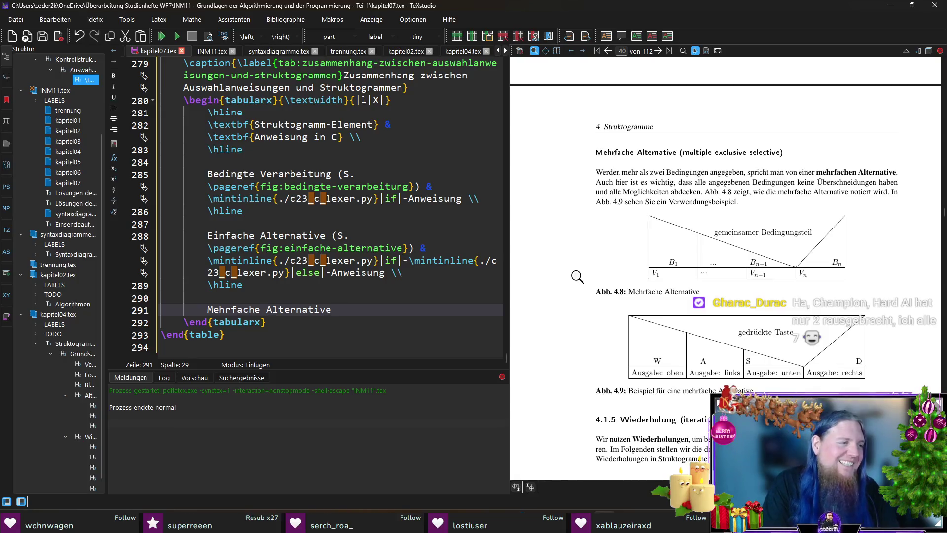
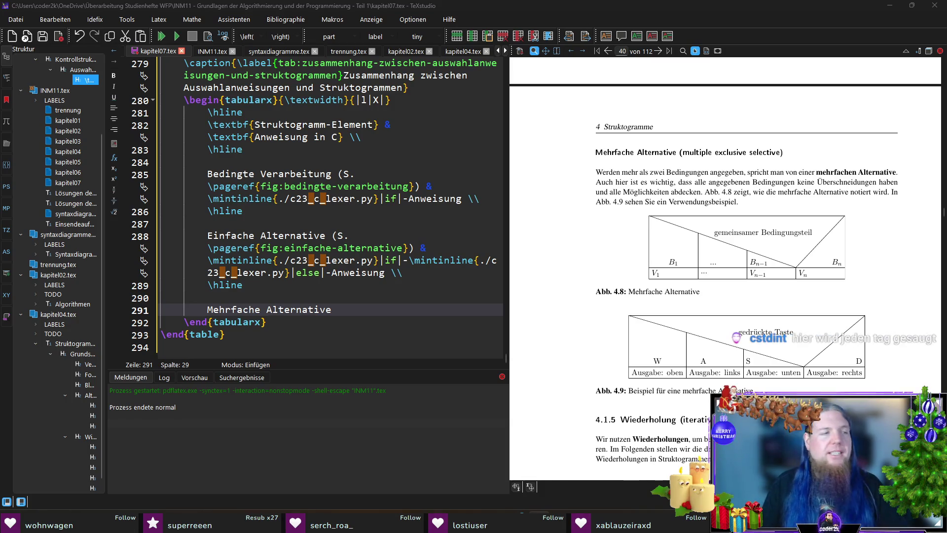
Add the page reference (S. \pageref{fig:mehrfache-alternative}) after 'Mehrfache Alternative'.
{"action": "left_click", "coordinate": [365, 310]}
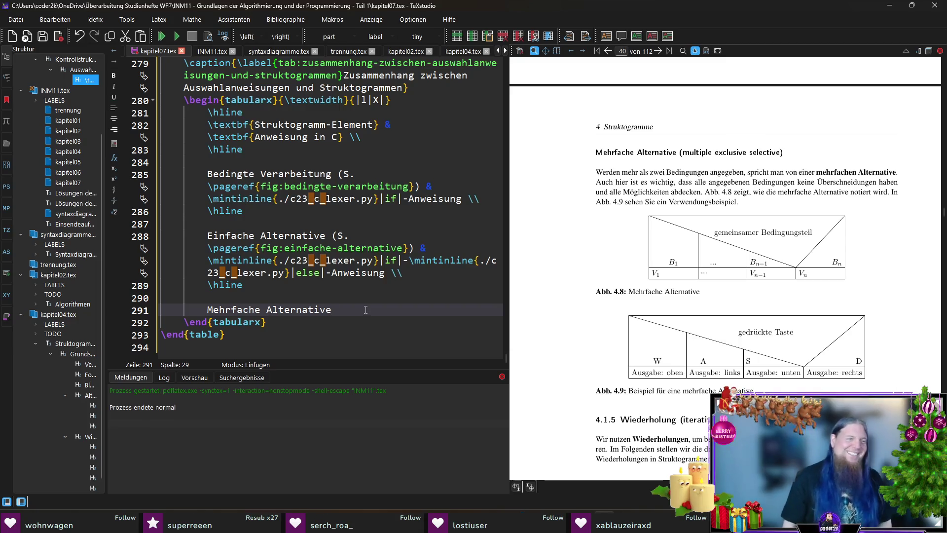
{"action": "type", "text": "(S. \\pagere"}
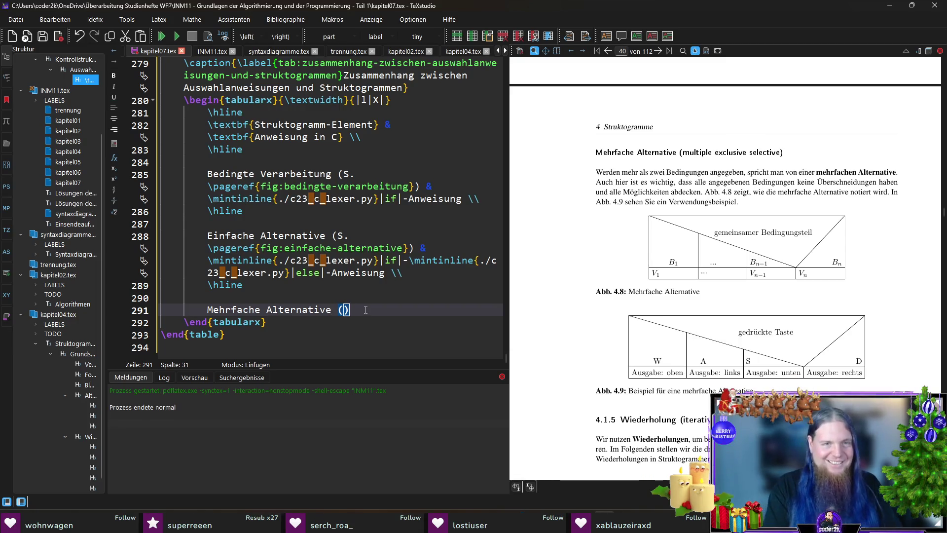
{"action": "type", "text": "f"}
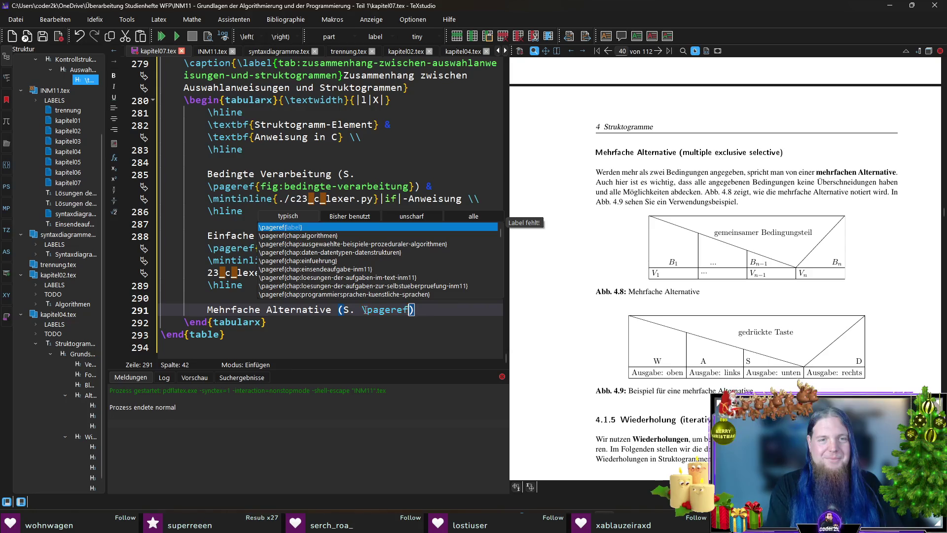
{"action": "key", "text": "Return"}
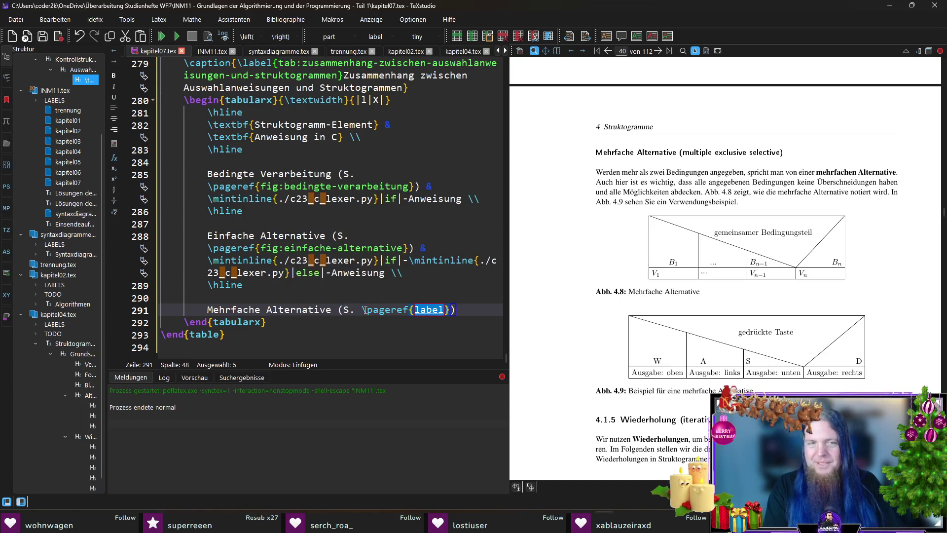
{"action": "type", "text": "fig:mehr"}
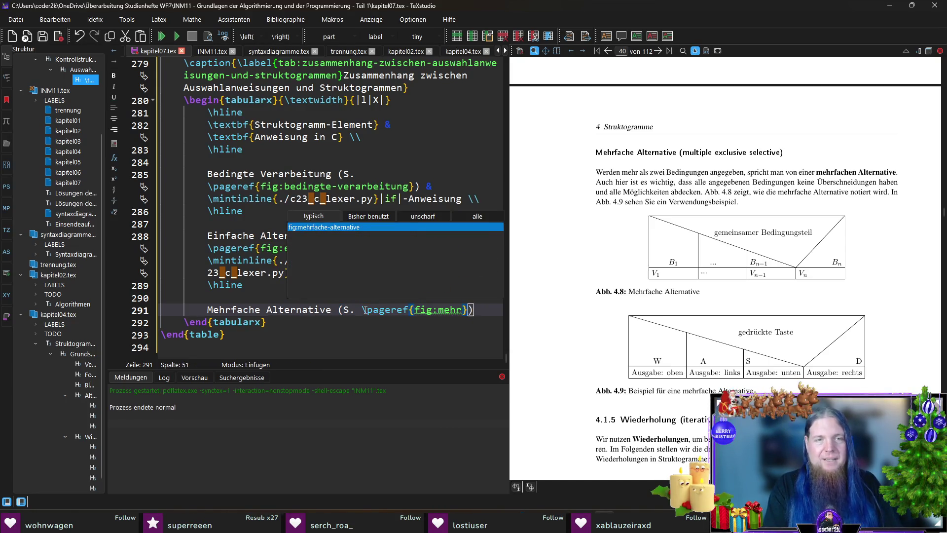
{"action": "key", "text": "Return"}
{"action": "key", "text": "Right"}
Fill the next cell with inline code if, else if, …, else followed by '-Anweisung'.
{"action": "type", "text": "&"}
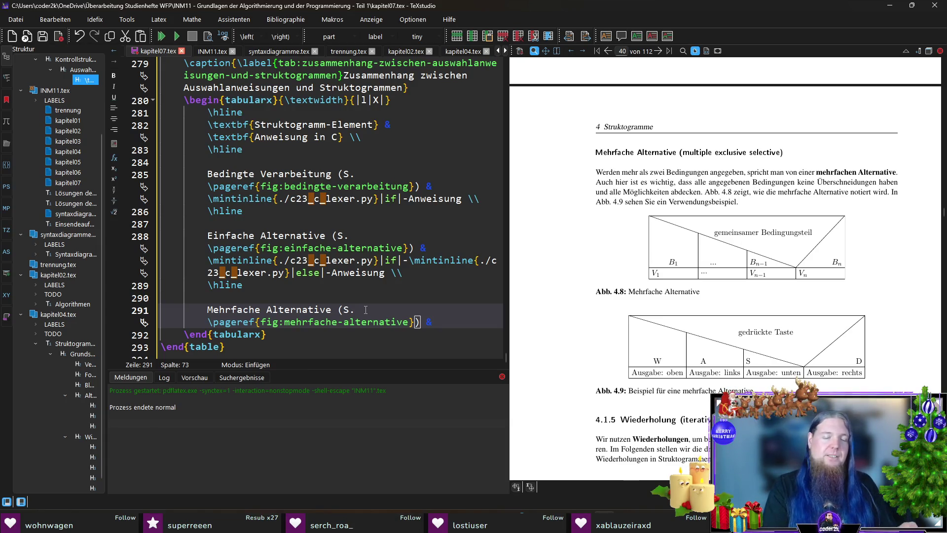
{"action": "type", "text": " \\code"}
{"action": "key", "text": "Return"}
{"action": "type", "text": "if|"}
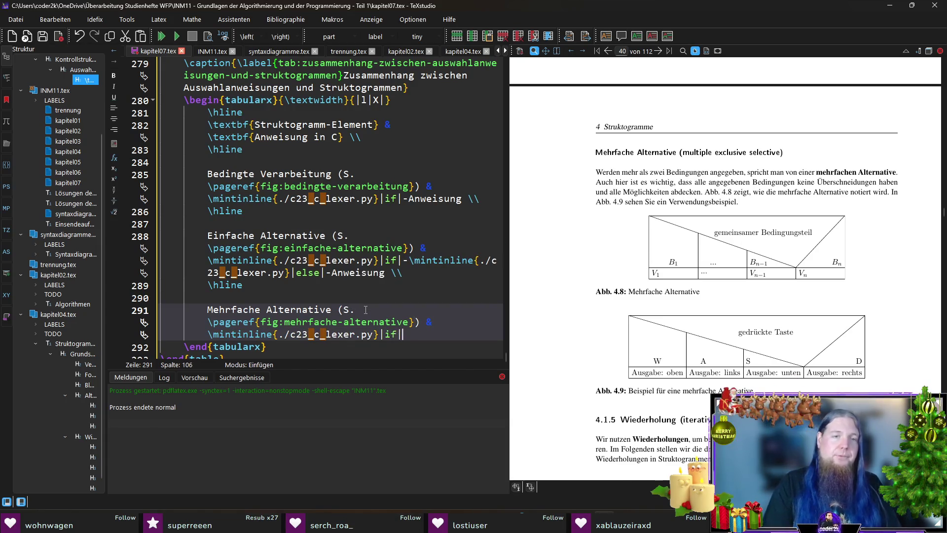
{"action": "type", "text": "-\\"}
{"action": "type", "text": "min"}
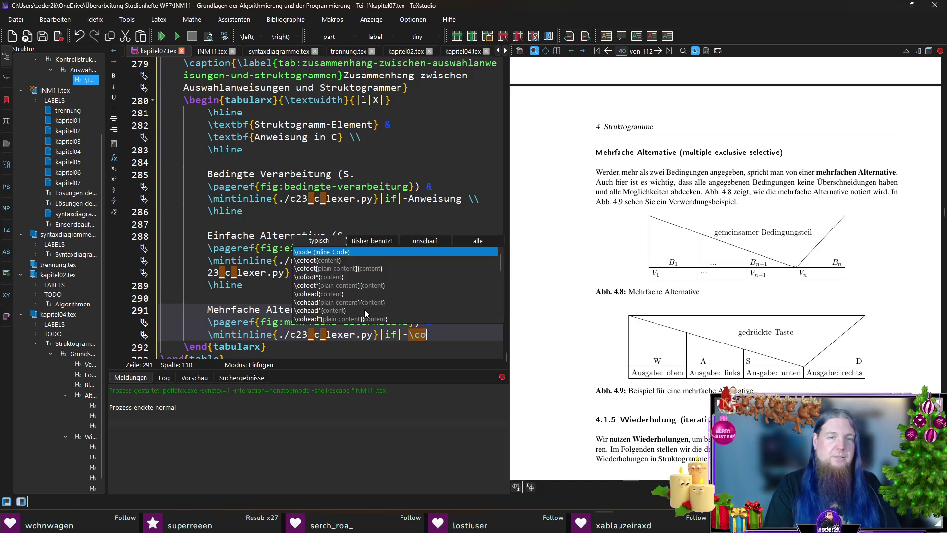
{"action": "key", "text": "Return"}
{"action": "type", "text": "else if|-...-\\c"}
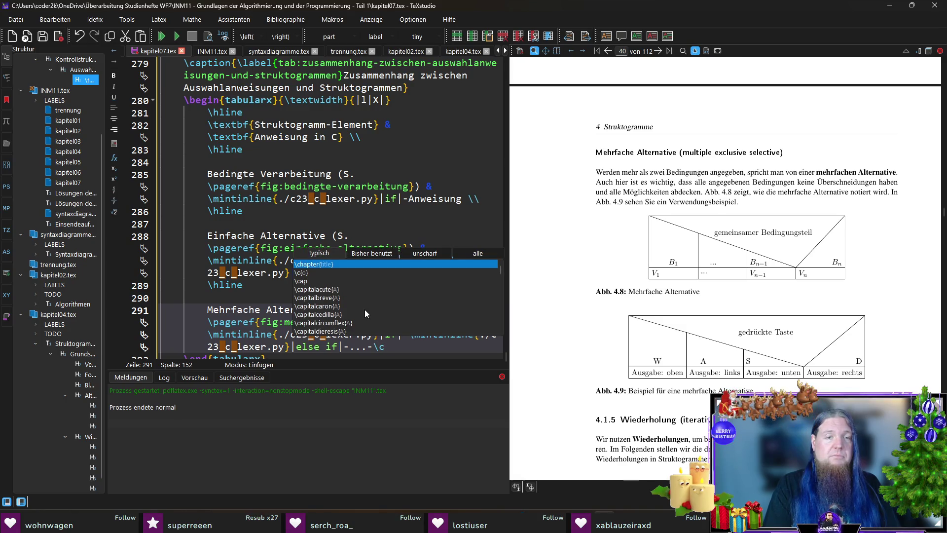
{"action": "key", "text": "Return"}
{"action": "type", "text": "else|-Ke"}
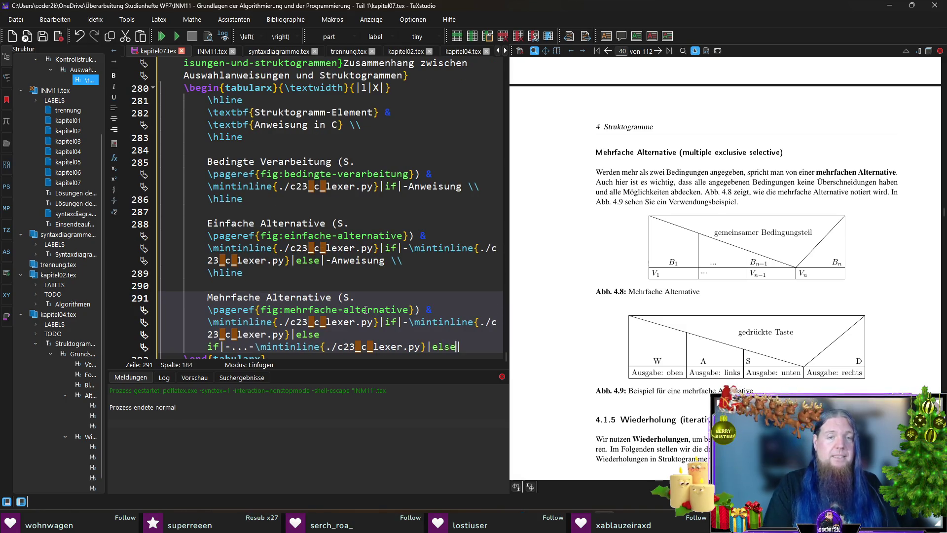
{"action": "key", "text": "BackSpace"}
{"action": "key", "text": "BackSpace"}
{"action": "type", "text": "An"}
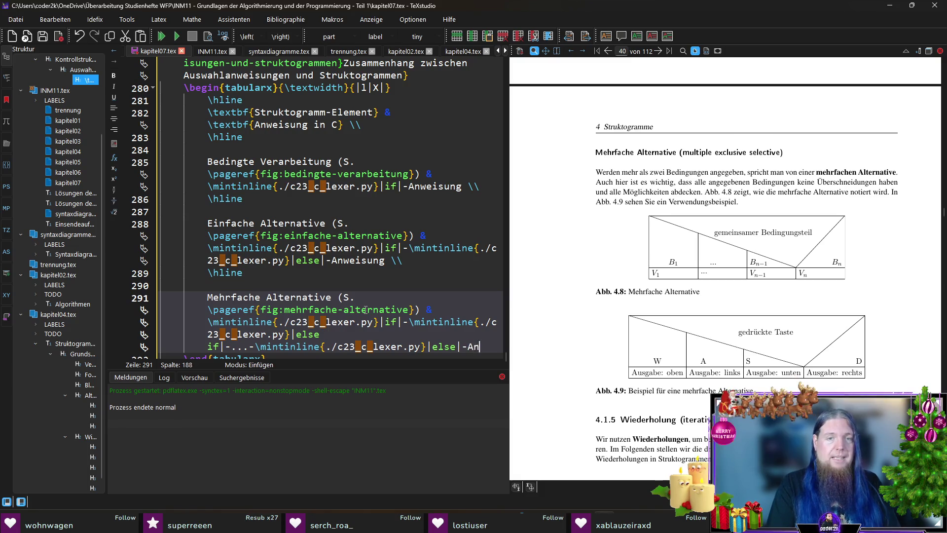
{"action": "type", "text": "weisung \\\\"}
End the row with \\ and close the table with an \hline.
{"action": "key", "text": "Return"}
{"action": "type", "text": "\\hline"}
{"action": "key", "text": "Escape"}
{"action": "key", "text": "Up"}
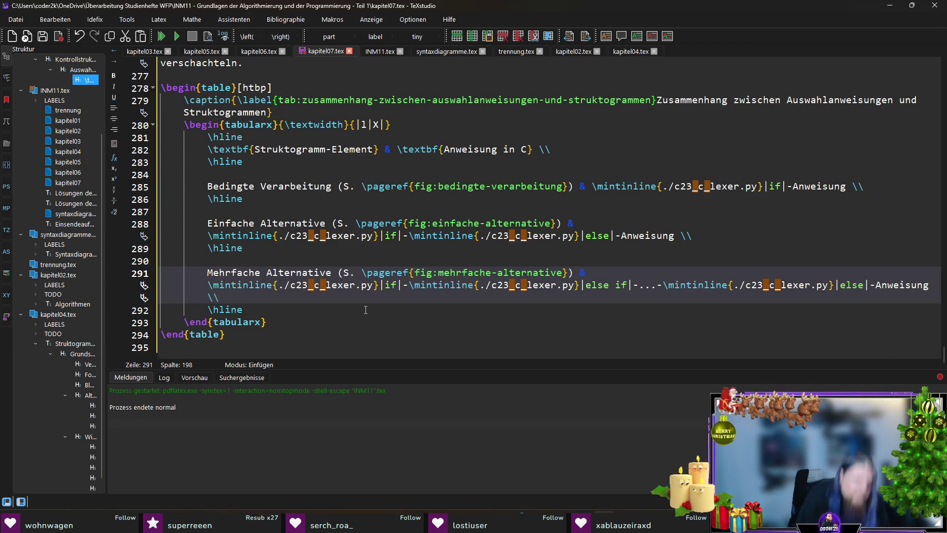
Compile with F5, inspect the \hline line near the reported minted error, then recompile.
{"action": "key", "text": "F5"}
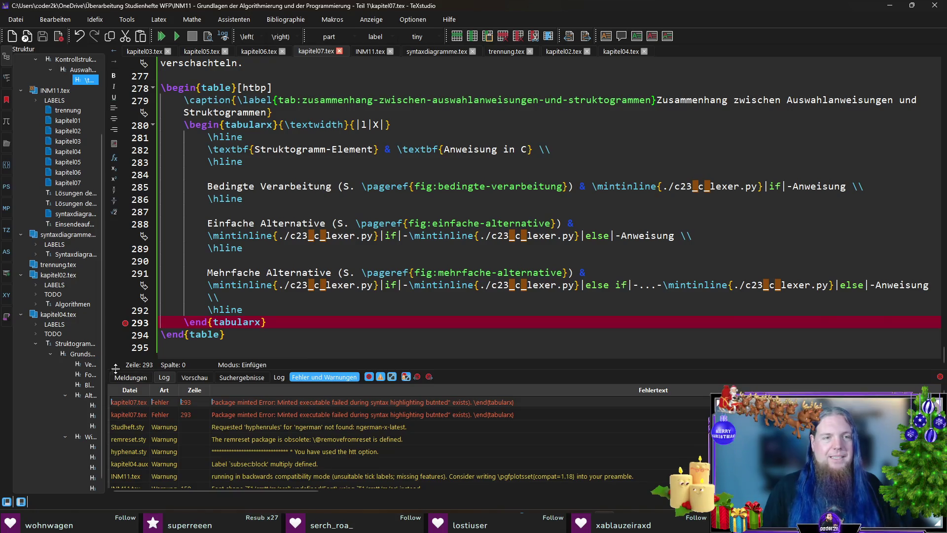
{"action": "left_click", "coordinate": [244, 312]}
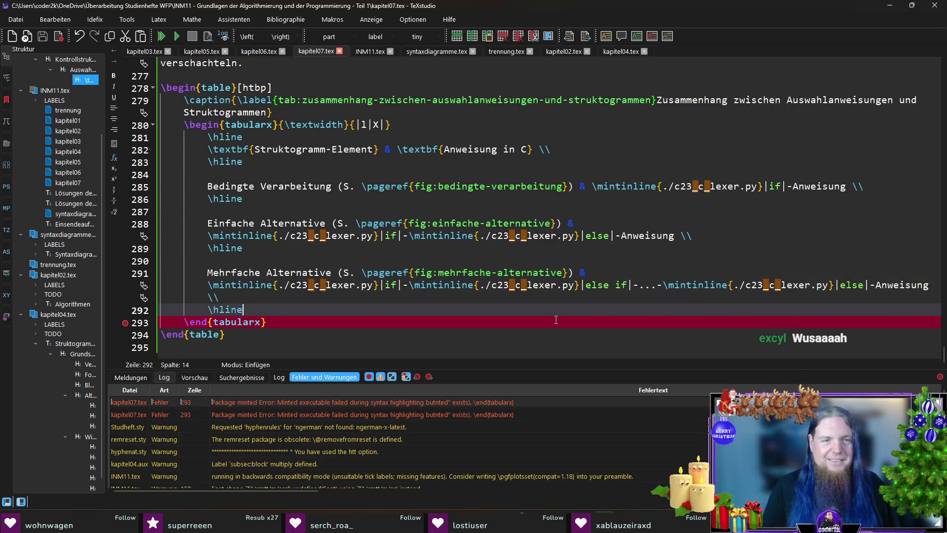
{"action": "left_click", "coordinate": [234, 295]}
{"action": "key", "text": "F5"}
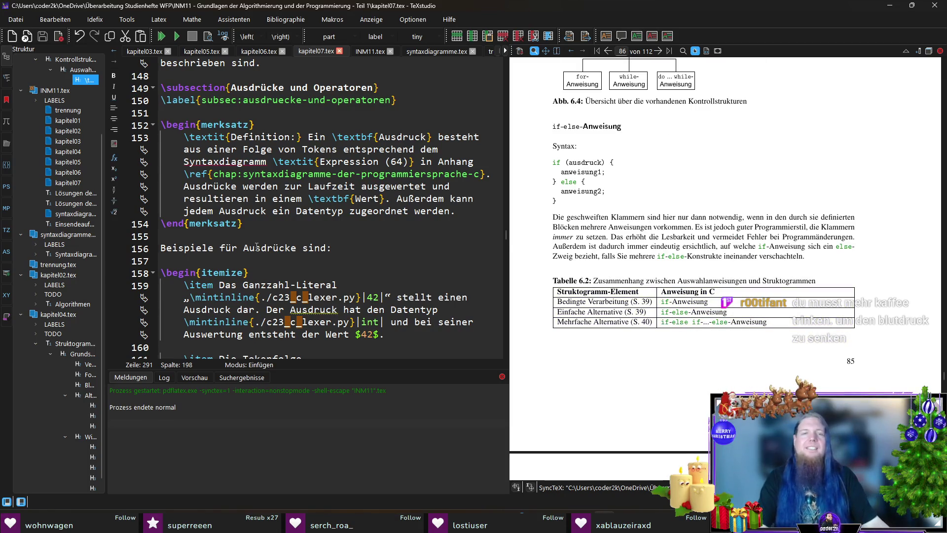
Append 'bzw.' and inline-code 'switch' plus '-Anweisung' to the Mehrfache Alternative entry.
{"action": "scroll", "coordinate": [279, 236], "scroll_direction": "down", "scroll_amount": 8}
{"action": "left_click", "coordinate": [604, 280], "text": "ctrl"}
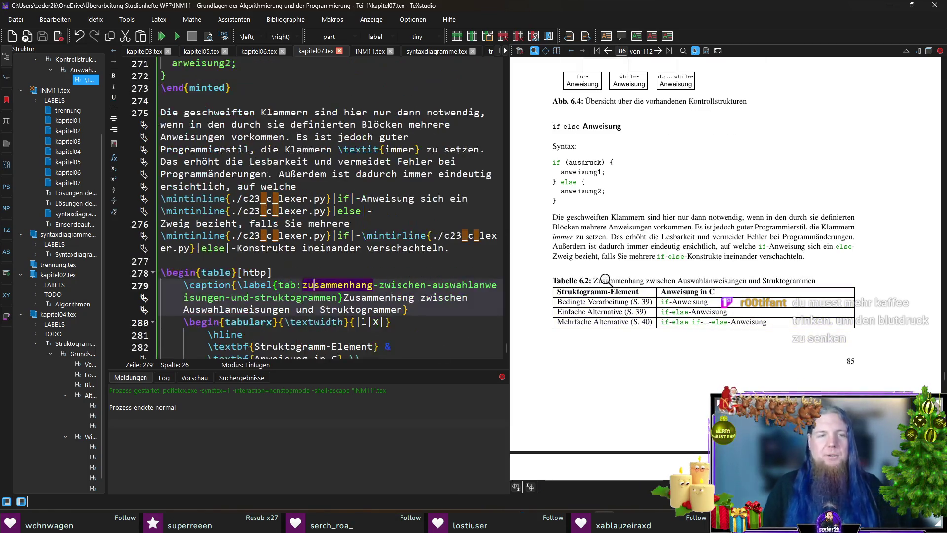
{"action": "scroll", "coordinate": [388, 310], "scroll_direction": "down", "scroll_amount": 7}
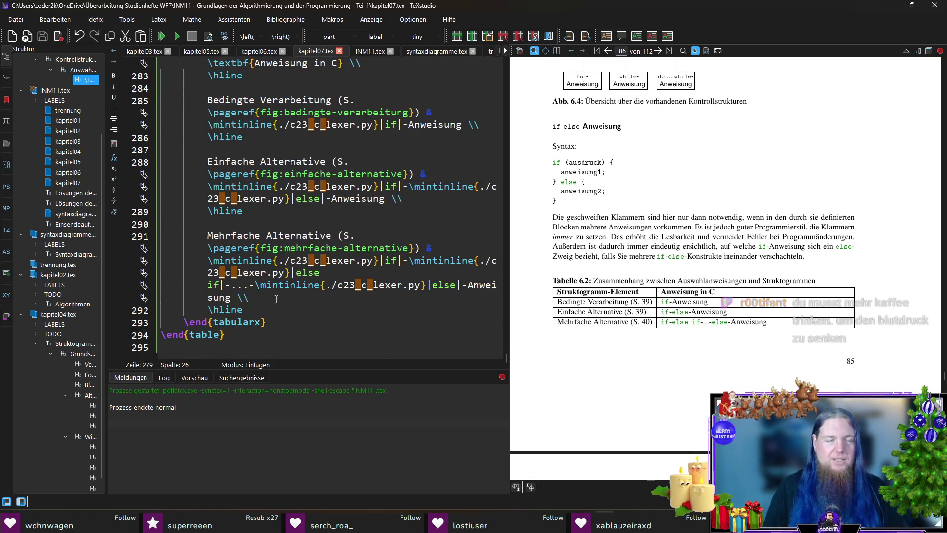
{"action": "left_click", "coordinate": [237, 298]}
{"action": "type", "text": "bzw. \\s"}
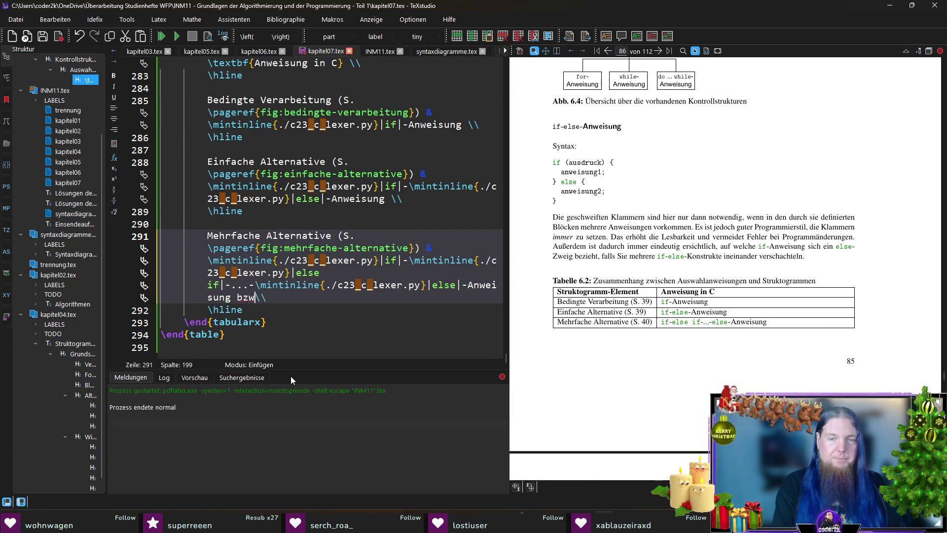
{"action": "type", "text": "mi"}
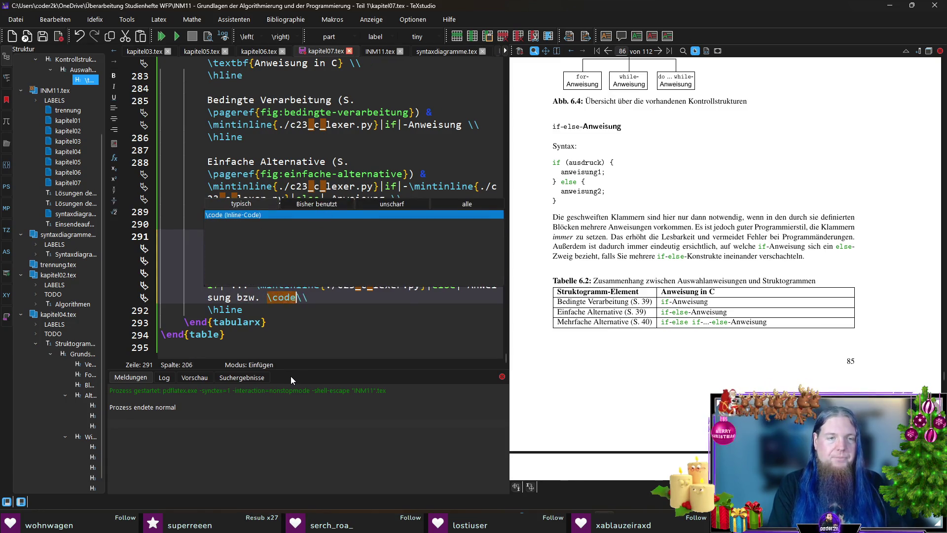
{"action": "key", "text": "Return"}
{"action": "type", "text": "switch|"}
{"action": "type", "text": "-Anweisung"}
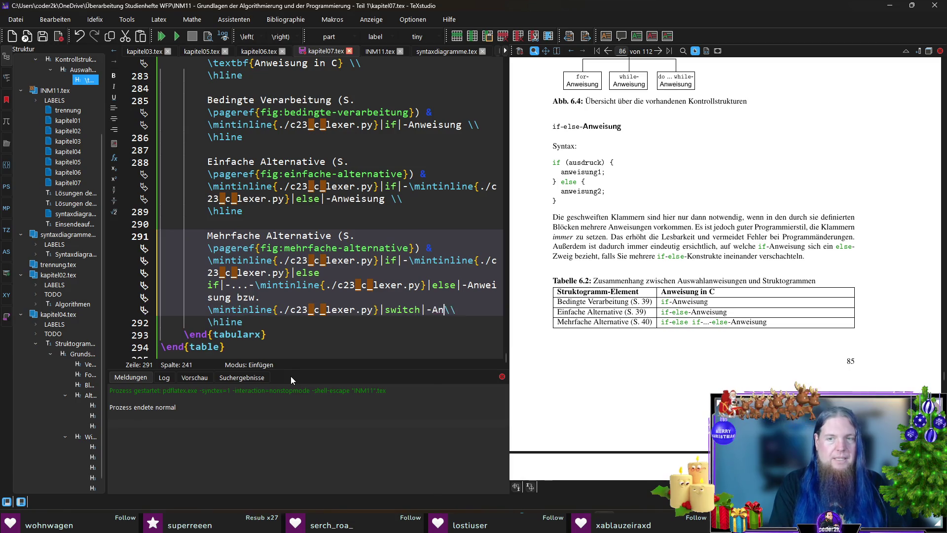
Recompile and magnify Tabelle 6.2 in the PDF preview to check the switch entry.
{"action": "key", "text": "F5"}
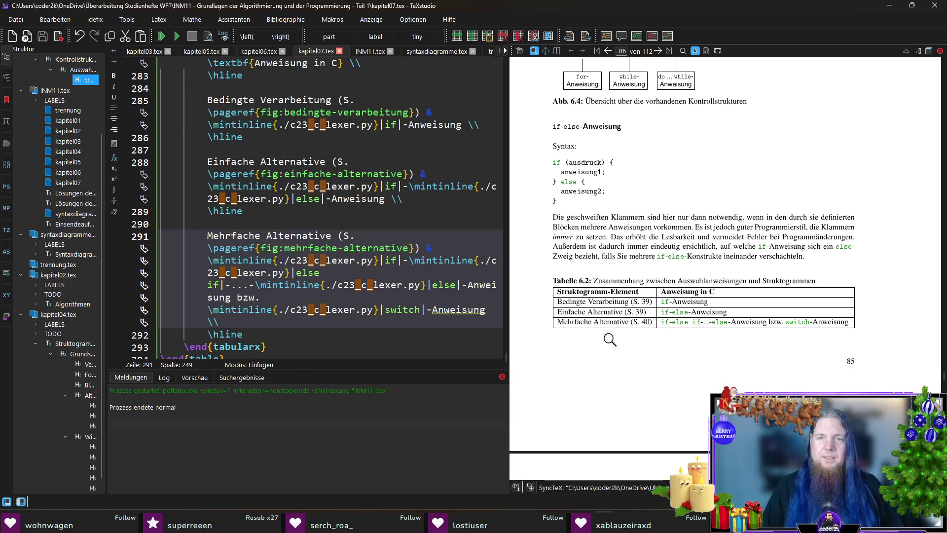
{"action": "scroll", "coordinate": [659, 325], "scroll_direction": "down", "scroll_amount": 3}
{"action": "scroll", "coordinate": [662, 324], "scroll_direction": "up", "scroll_amount": 3}
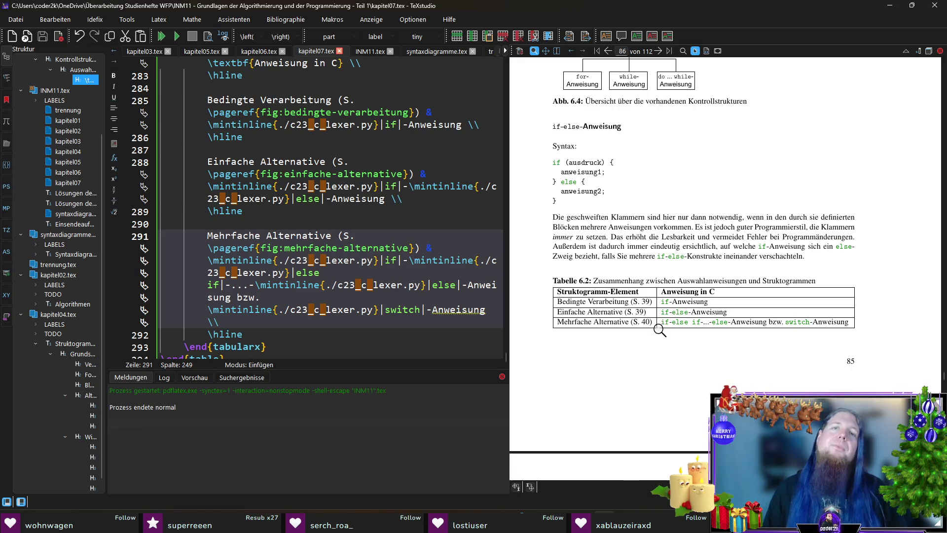
{"action": "left_click_drag", "start_coordinate": [558, 132], "coordinate": [560, 127]}
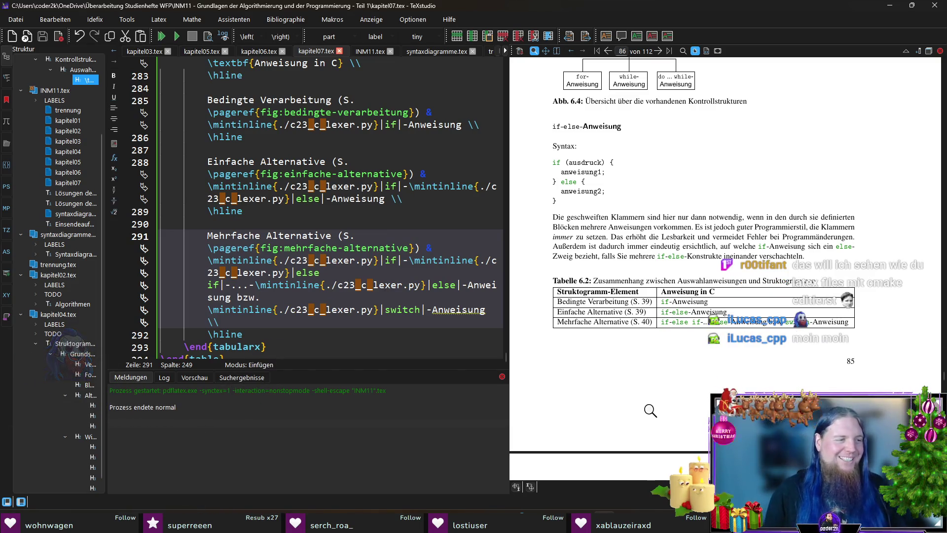
{"action": "scroll", "coordinate": [639, 321], "scroll_direction": "up", "scroll_amount": 3}
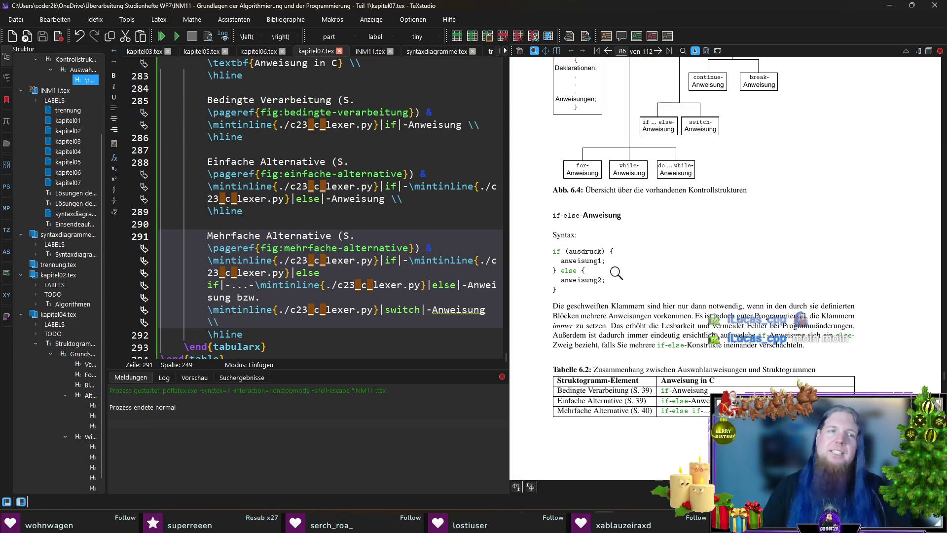
Scroll the PDF up and magnify the Kontrollstrukturen text on page 85.
{"action": "scroll", "coordinate": [724, 293], "scroll_direction": "up", "scroll_amount": 6}
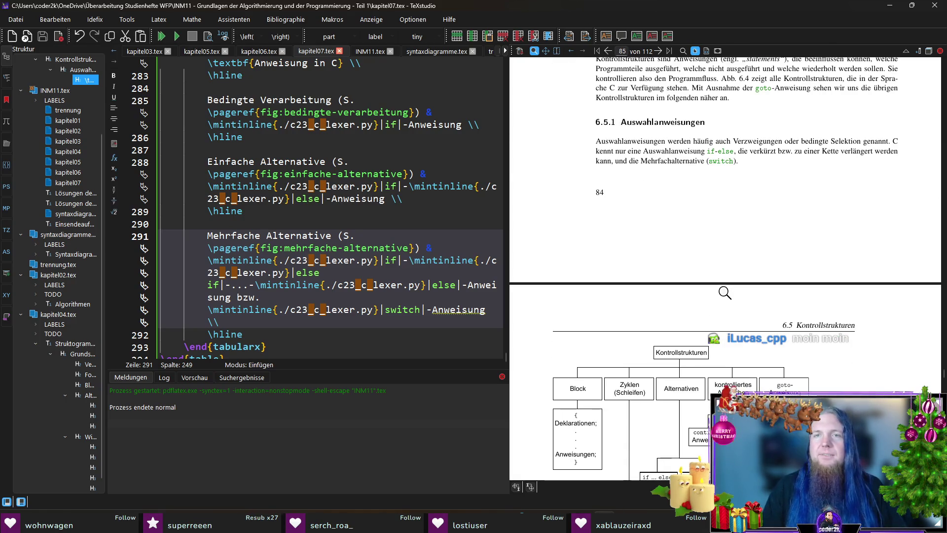
{"action": "scroll", "coordinate": [724, 293], "scroll_direction": "up", "scroll_amount": 3}
{"action": "left_click", "coordinate": [712, 210]}
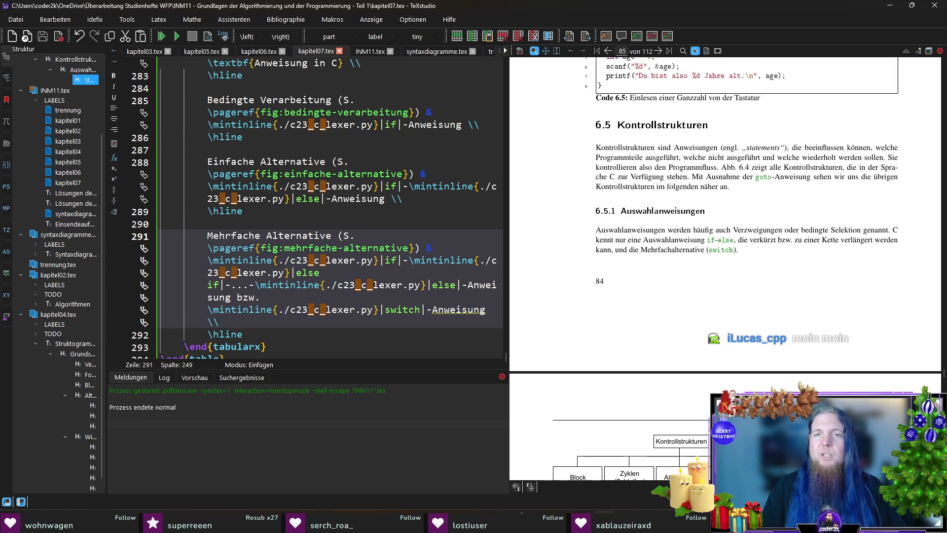
{"action": "left_click", "coordinate": [713, 166]}
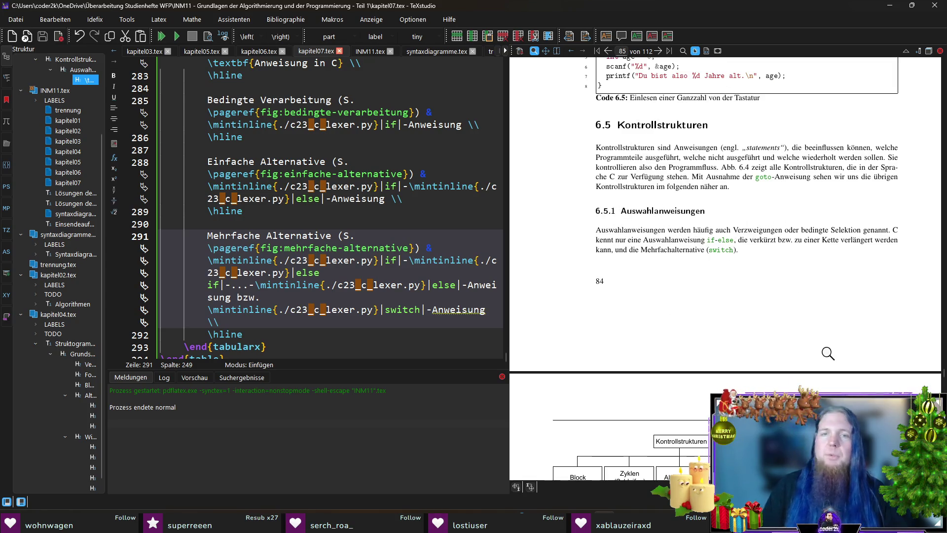
{"action": "scroll", "coordinate": [330, 271], "scroll_direction": "up", "scroll_amount": 7}
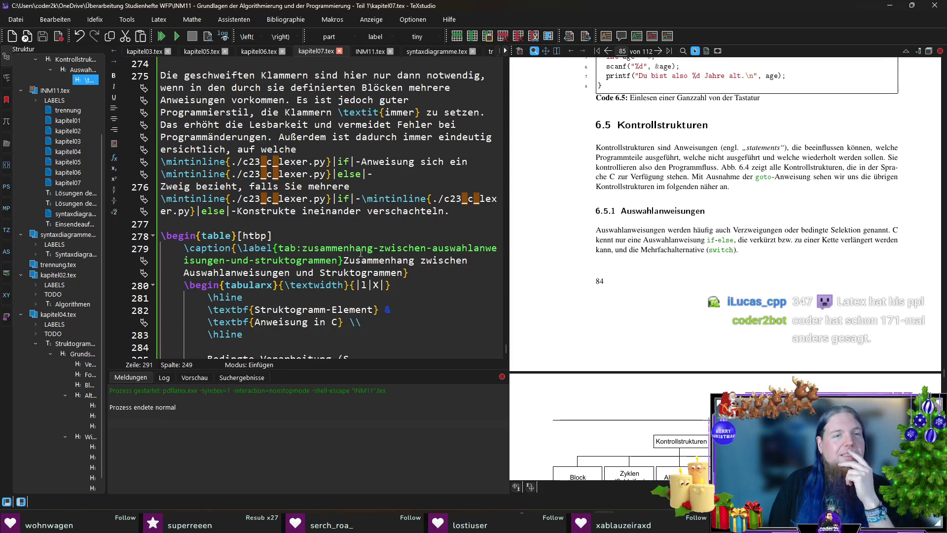
Select the Auswahlanweisungen subsection text on source lines 256–261.
{"action": "scroll", "coordinate": [293, 251], "scroll_direction": "down", "scroll_amount": 5}
{"action": "scroll", "coordinate": [371, 225], "scroll_direction": "up", "scroll_amount": 8}
{"action": "scroll", "coordinate": [371, 225], "scroll_direction": "up", "scroll_amount": 7}
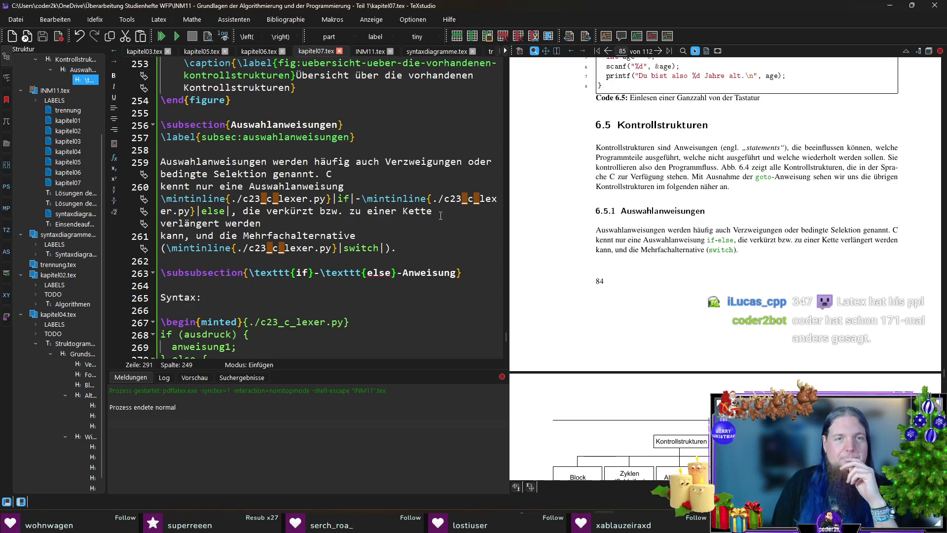
{"action": "mouse_move", "coordinate": [396, 248]}
{"action": "left_mouse_down"}
{"action": "mouse_move", "coordinate": [246, 187]}
{"action": "mouse_move", "coordinate": [161, 124]}
{"action": "left_mouse_up"}
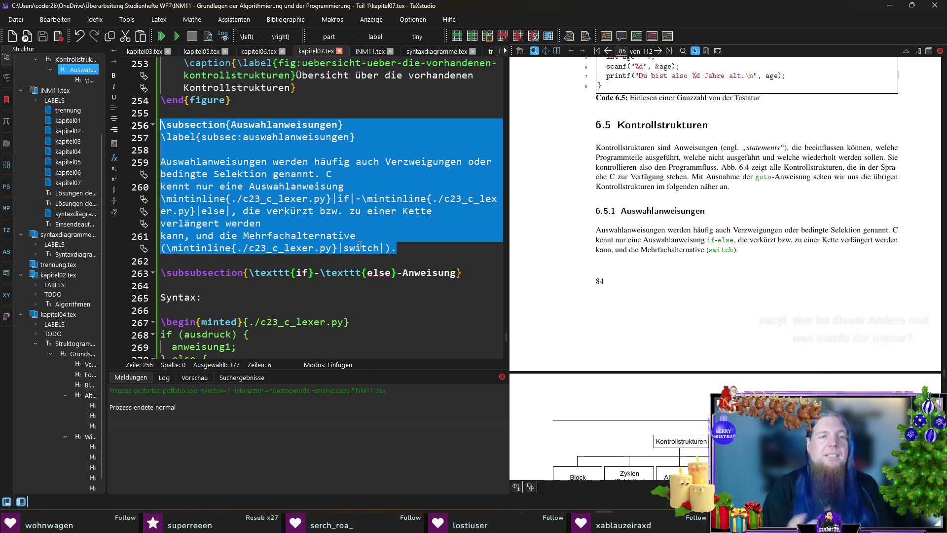
{"action": "scroll", "coordinate": [260, 286], "scroll_direction": "down", "scroll_amount": 3}
{"action": "left_click", "coordinate": [260, 286]}
{"action": "mouse_move", "coordinate": [260, 286]}
{"action": "left_mouse_down"}
{"action": "mouse_move", "coordinate": [161, 161]}
{"action": "mouse_move", "coordinate": [159, 124]}
{"action": "left_mouse_up"}
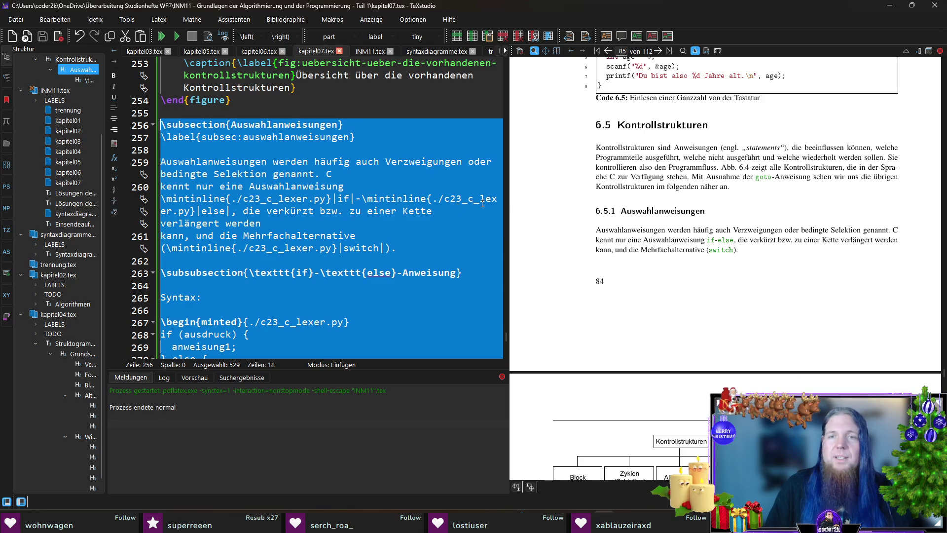
{"action": "key", "text": "ctrl+x"}
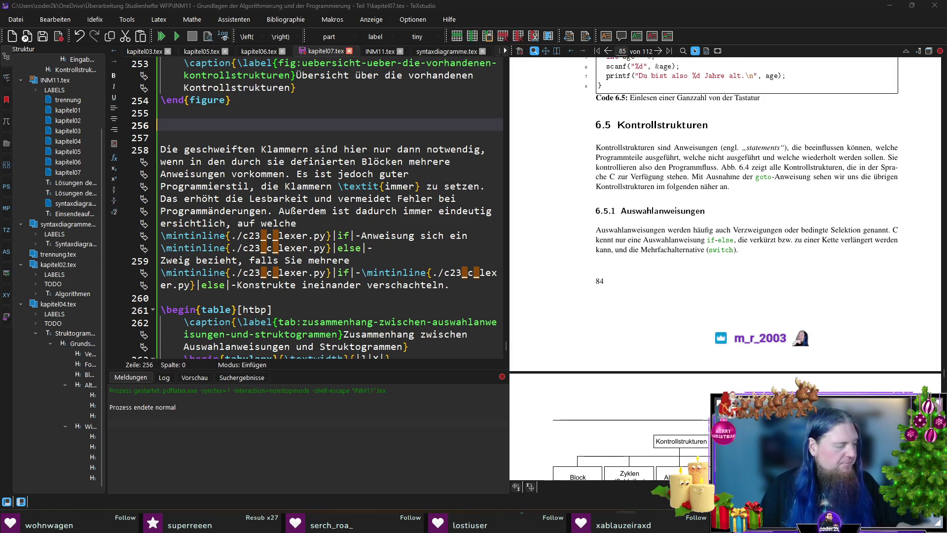
Delete the curly-braces paragraph and leave an empty line above the table.
{"action": "left_click", "coordinate": [301, 125]}
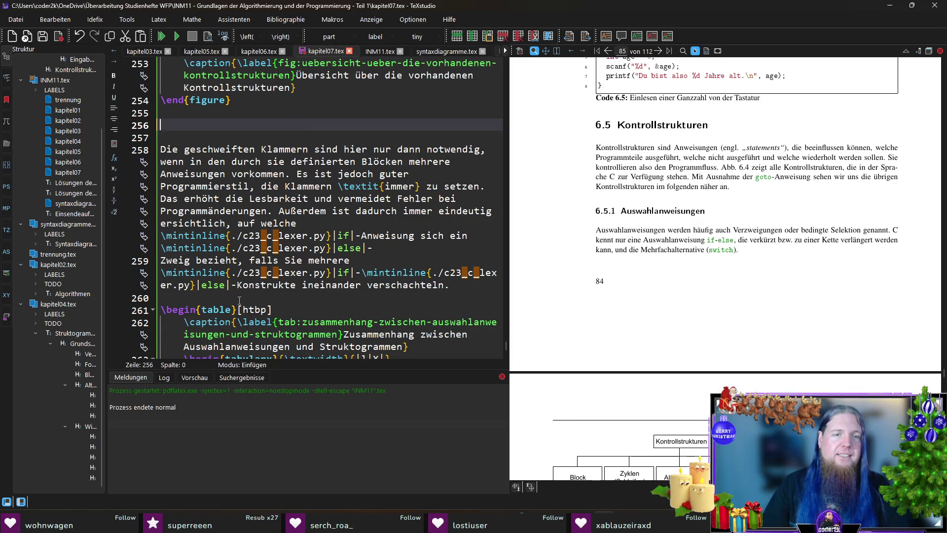
{"action": "left_click_drag", "start_coordinate": [239, 301], "coordinate": [161, 149]}
{"action": "key", "text": "Delete"}
{"action": "key", "text": "BackSpace"}
{"action": "key", "text": "BackSpace"}
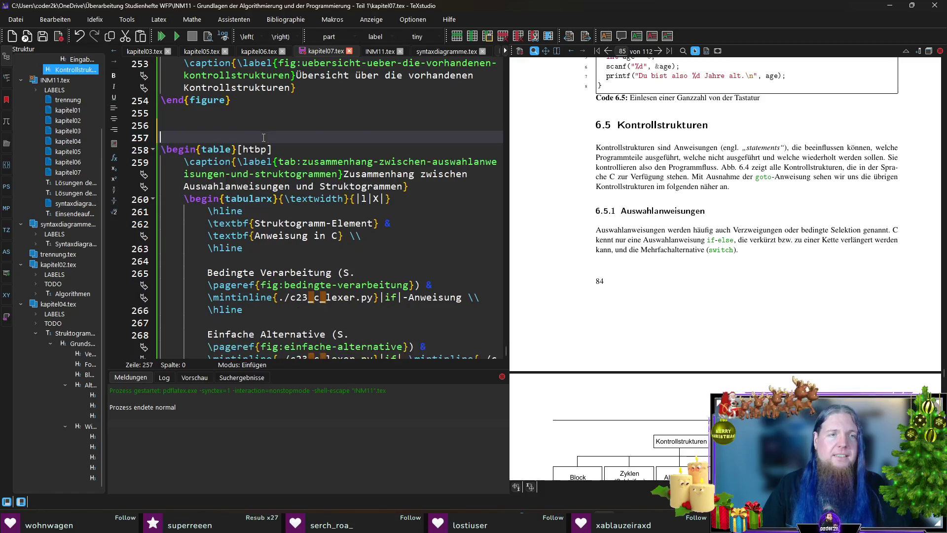
{"action": "scroll", "coordinate": [424, 131], "scroll_direction": "up", "scroll_amount": 4}
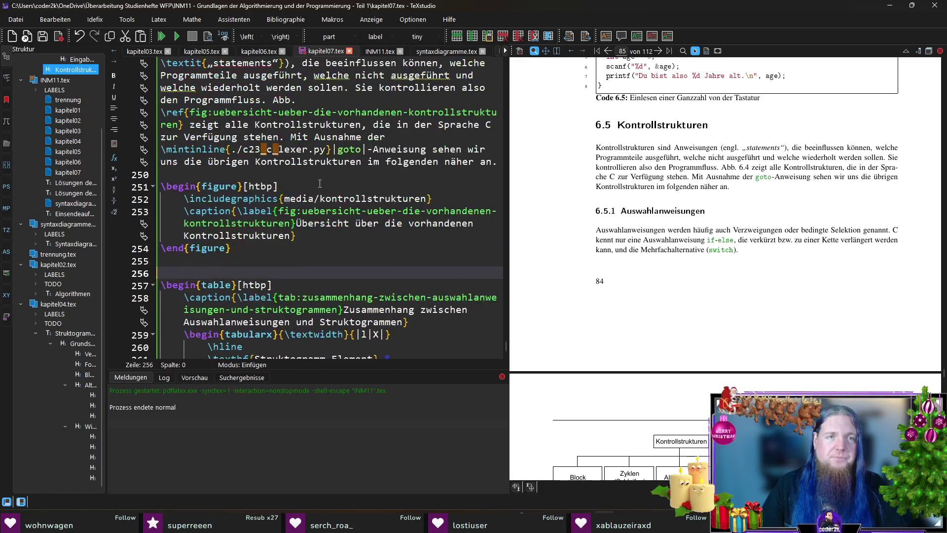
{"action": "scroll", "coordinate": [301, 167], "scroll_direction": "down", "scroll_amount": 3}
{"action": "key", "text": "Return"}
{"action": "key", "text": "Up"}
{"action": "scroll", "coordinate": [355, 177], "scroll_direction": "up", "scroll_amount": 4}
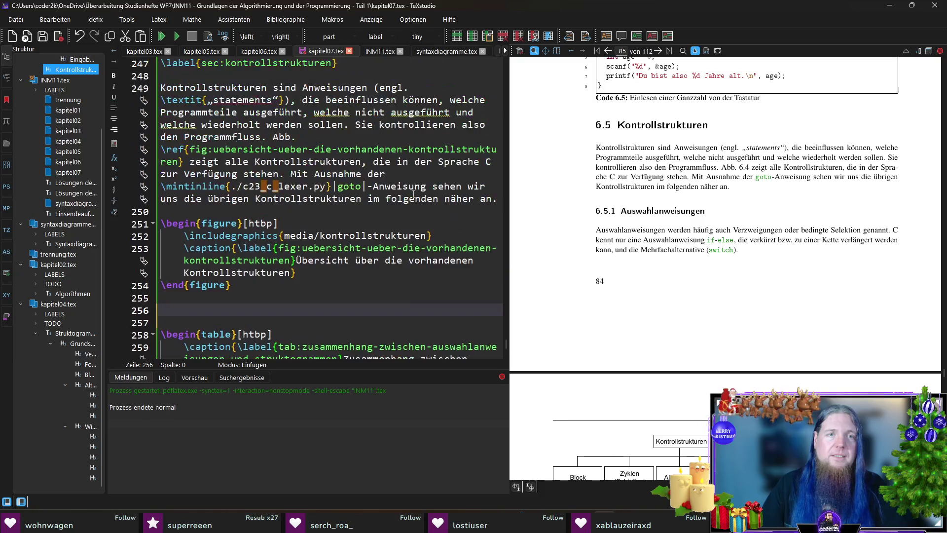
{"action": "scroll", "coordinate": [414, 193], "scroll_direction": "down", "scroll_amount": 3}
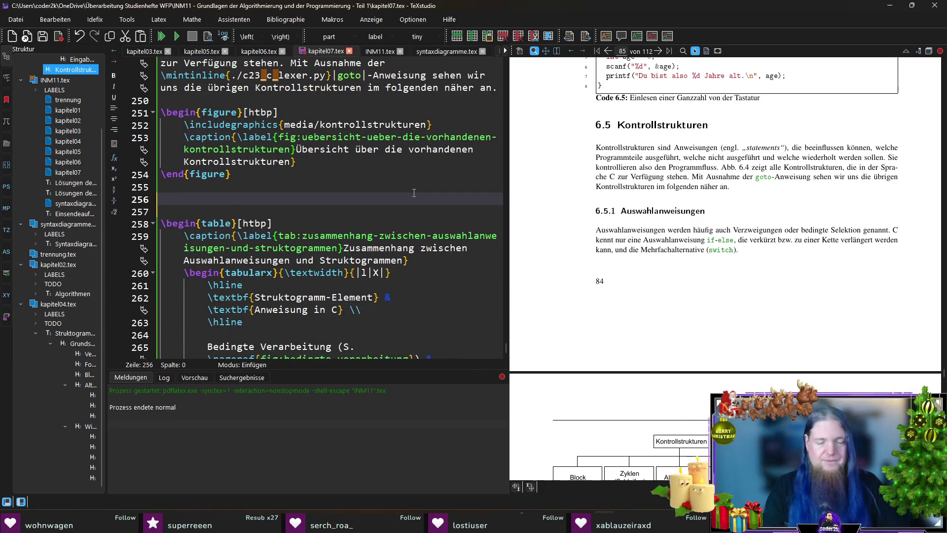
Insert \subsection{Auswahlanweisungen} with \label{subsec:auswahlanweisungen} followed by a blank line.
{"action": "type", "text": "\\sub"}
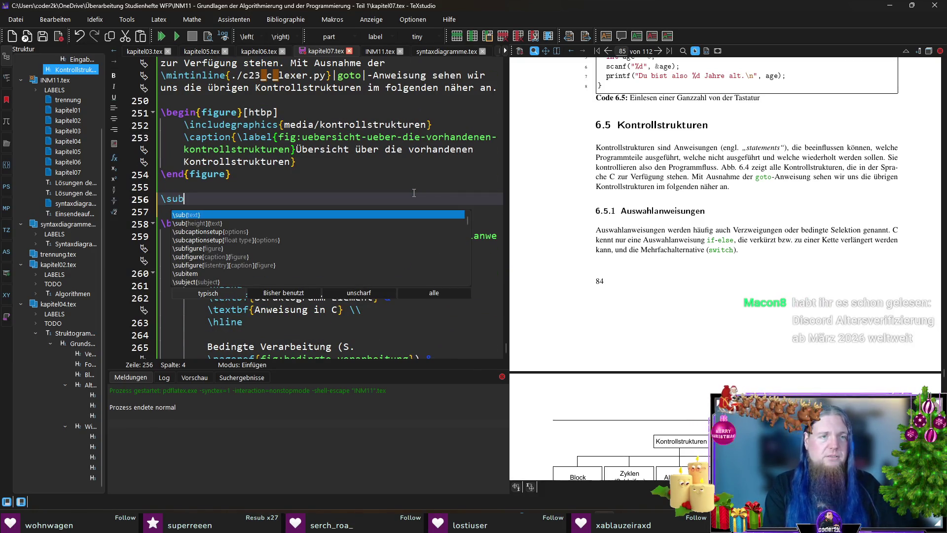
{"action": "type", "text": "sec"}
{"action": "key", "text": "Return"}
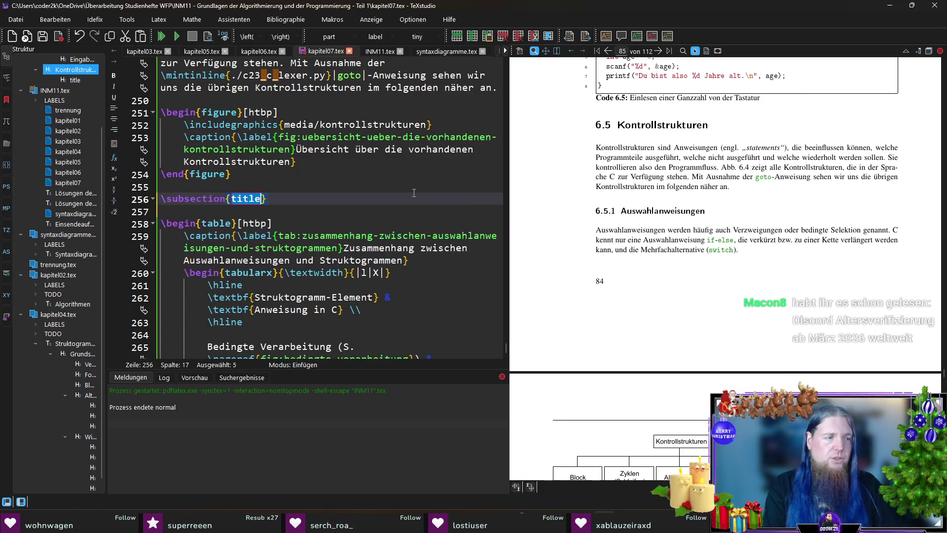
{"action": "type", "text": "Auswahlanweisunge"}
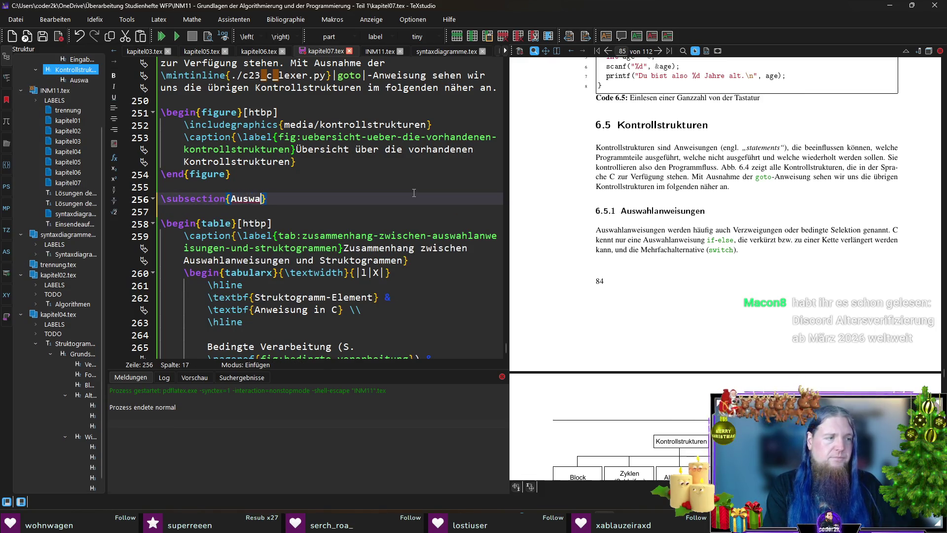
{"action": "type", "text": "n"}
{"action": "key", "text": "Right"}
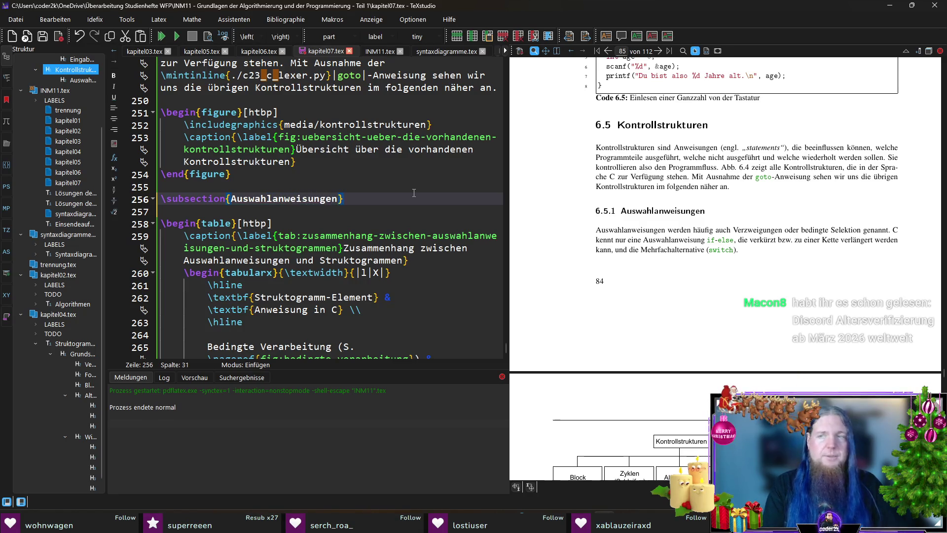
{"action": "key", "text": "Return"}
{"action": "type", "text": "\\lab"}
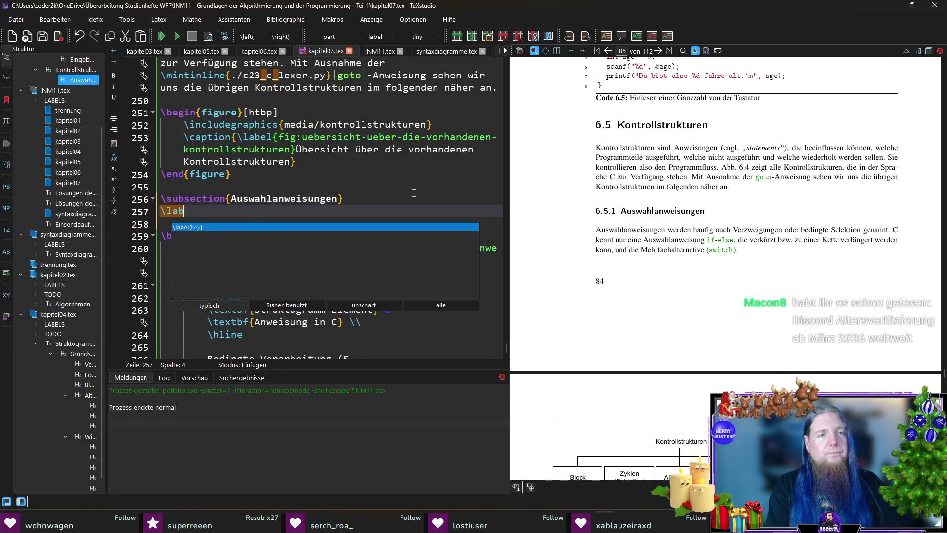
{"action": "key", "text": "Return"}
{"action": "type", "text": "subsec:auswahlanw"}
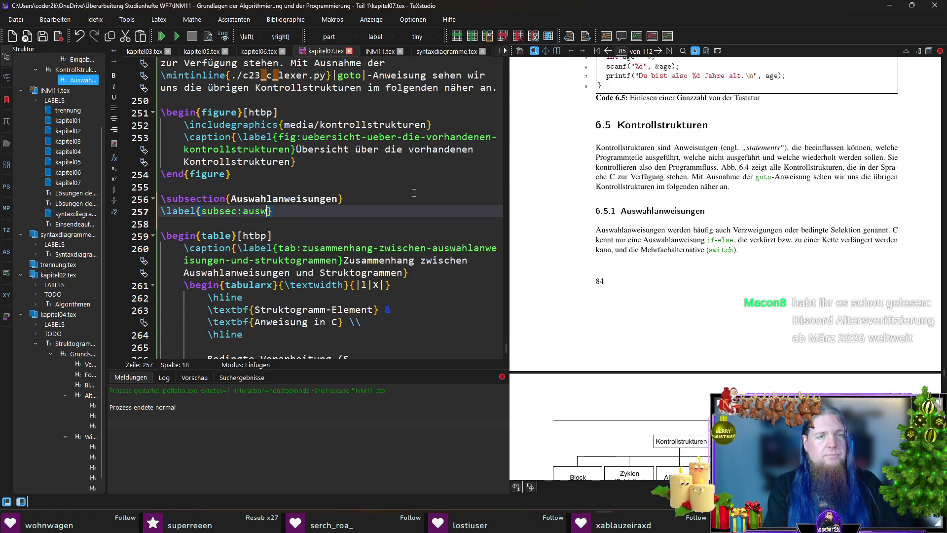
{"action": "type", "text": "eisungen"}
{"action": "key", "text": "Right"}
{"action": "key", "text": "Return"}
{"action": "key", "text": "Return"}
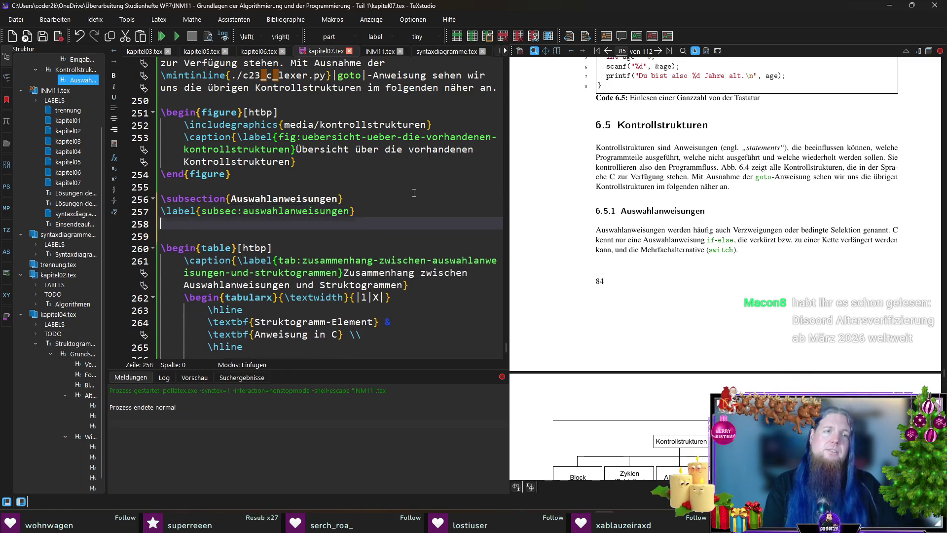
Type the opening sentence and draft 'Mithilfe von Auswahlanweisungen können wir Programmteile', trimming its end.
{"action": "type", "text": "Die Pro"}
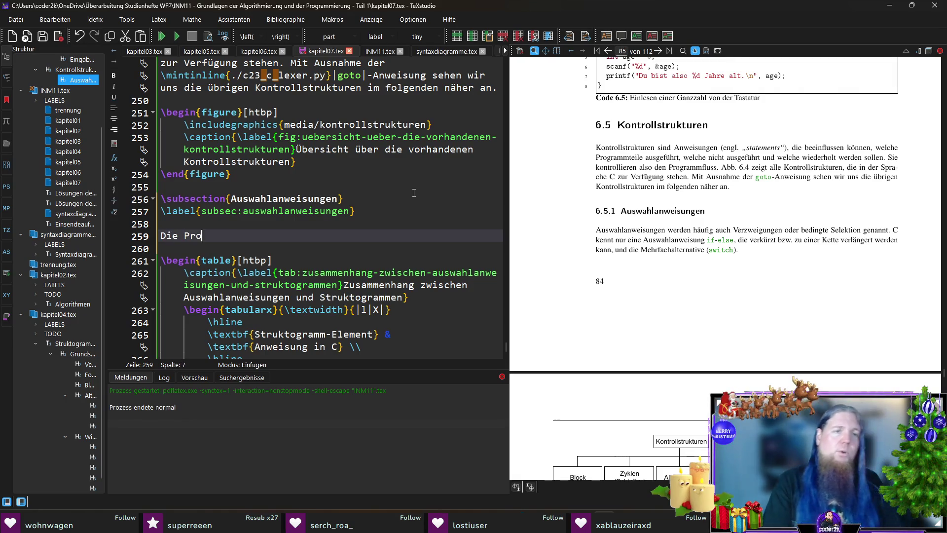
{"action": "type", "text": "grammiersprache C biet"}
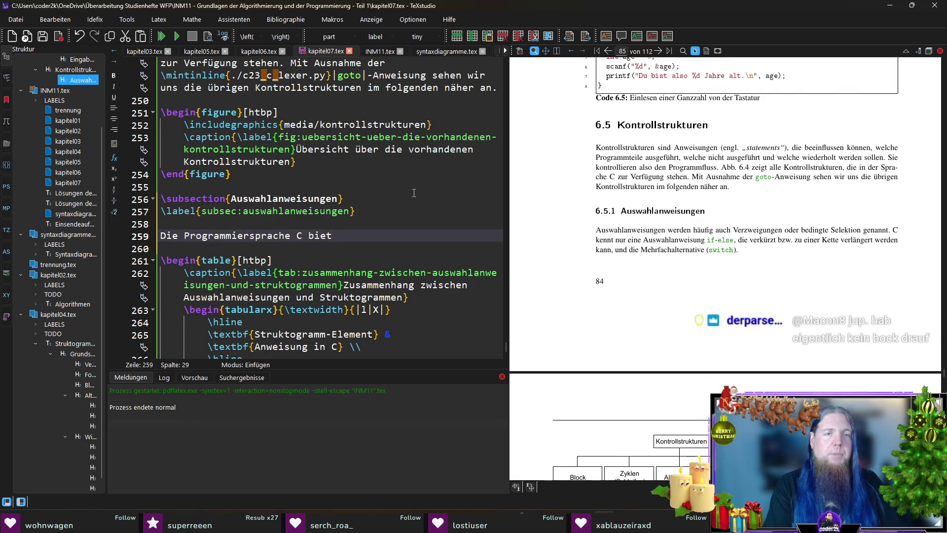
{"action": "type", "text": "et mehrere Aus"}
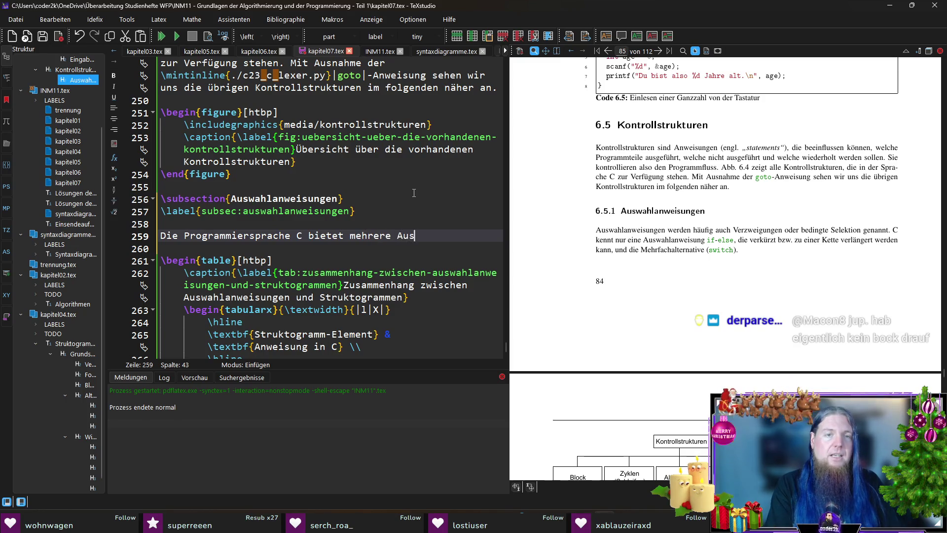
{"action": "type", "text": "wahlanweisungen an"}
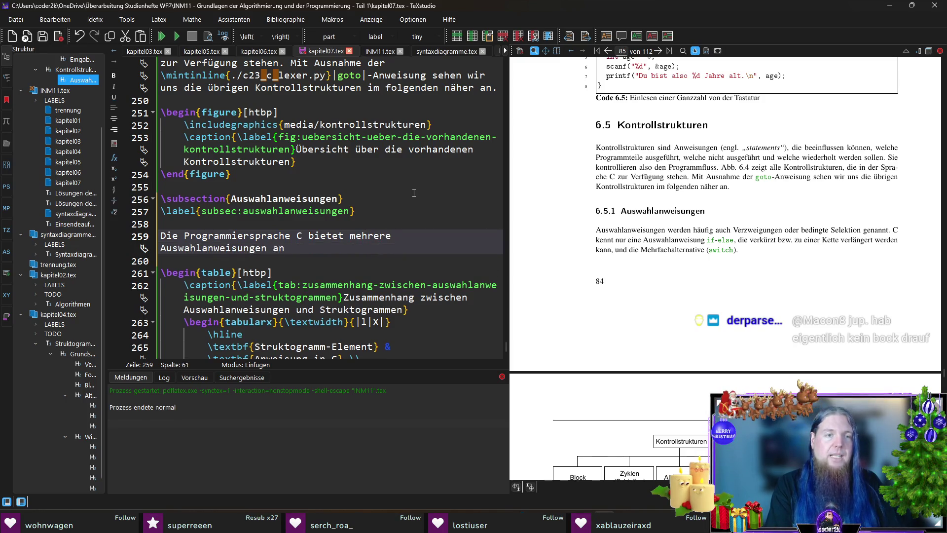
{"action": "type", "text": ". Mit h"}
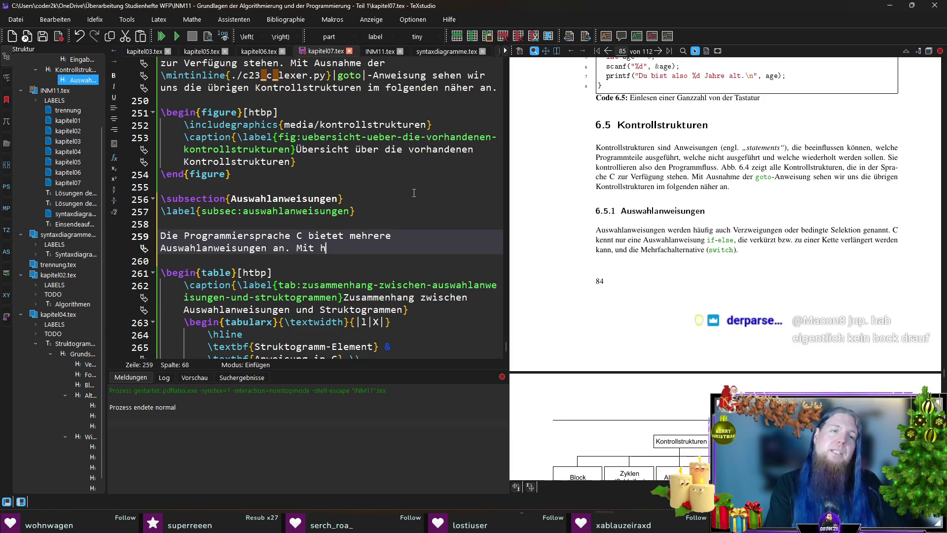
{"action": "type", "text": "ilfe di"}
{"action": "key", "text": "BackSpace"}
{"action": "key", "text": "BackSpace"}
{"action": "key", "text": "BackSpace"}
{"action": "type", "text": "hilfe "}
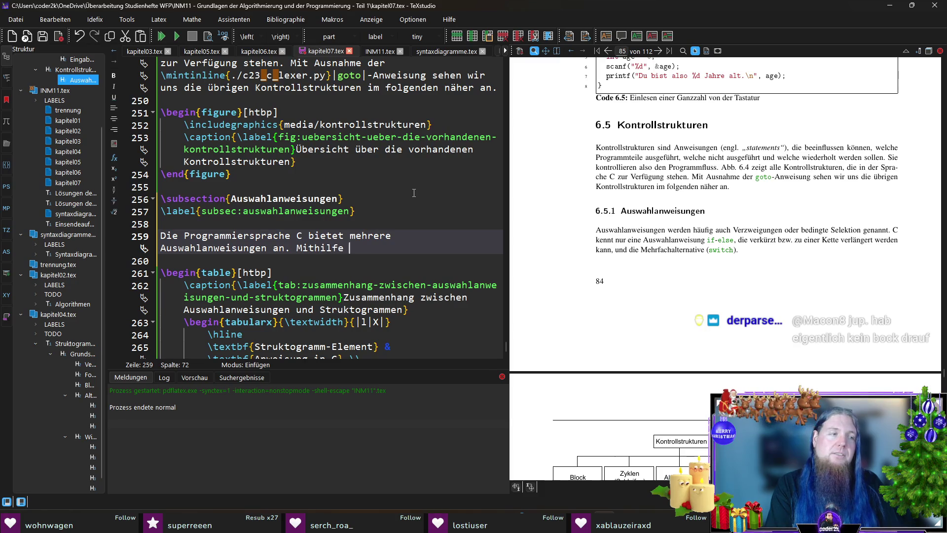
{"action": "type", "text": "von Auswahlanweisungen"}
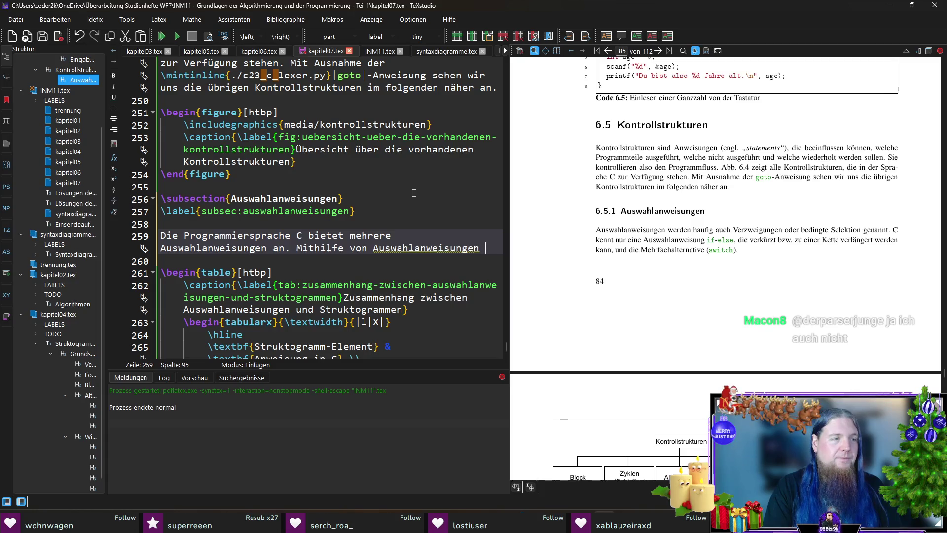
{"action": "type", "text": "können wir "}
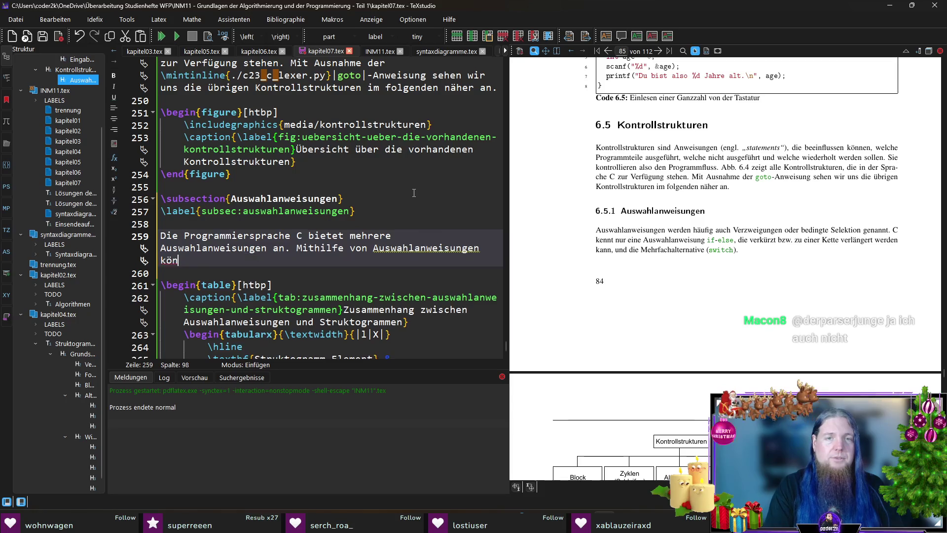
{"action": "type", "text": "Programmteile"}
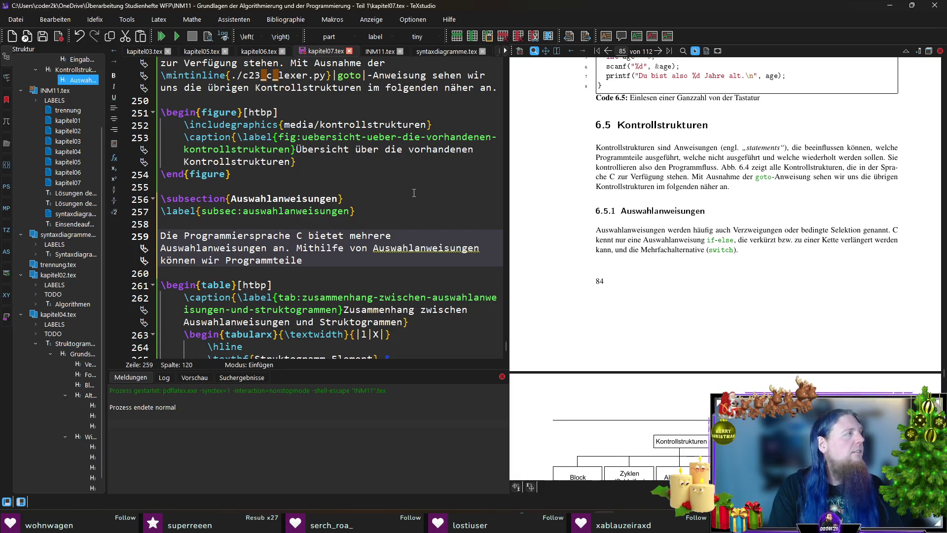
{"action": "key", "text": "ctrl+shift+Left"}
{"action": "key", "text": "ctrl+shift+Left"}
{"action": "key", "text": "ctrl+shift+Left"}
{"action": "key", "text": "BackSpace"}
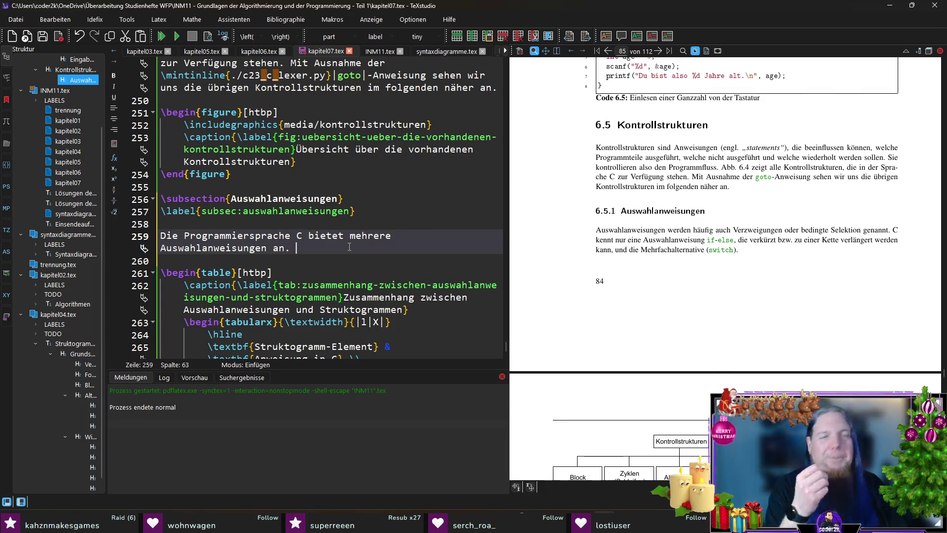
Add 'Diesen Auswahlanweisungen ist gemein, dass jeweils eine oder mehrere Ausdrücke ausgewertet werden.'.
{"action": "type", "text": "Allen A"}
{"action": "key", "text": "BackSpace"}
{"action": "key", "text": "BackSpace"}
{"action": "key", "text": "BackSpace"}
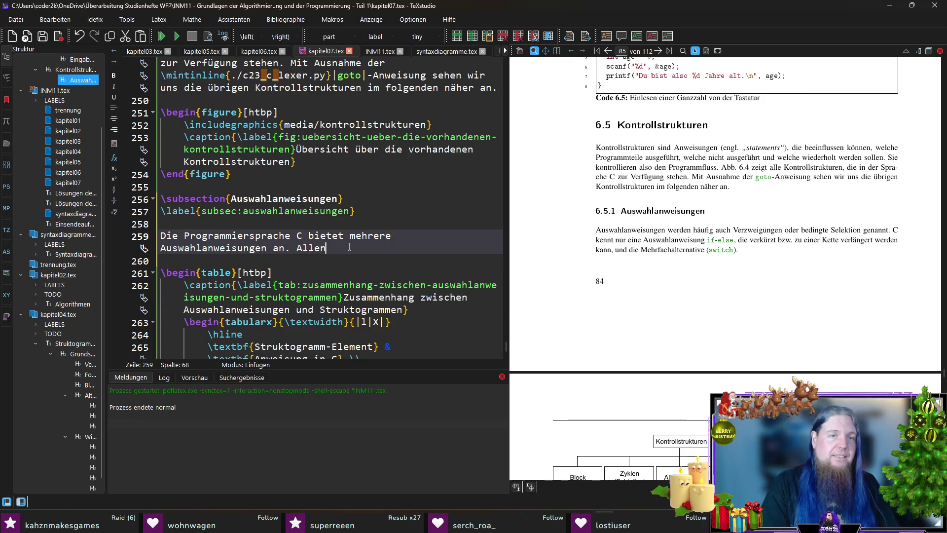
{"action": "type", "text": "Diesen"}
{"action": "key", "text": "BackSpace"}
{"action": "key", "text": "BackSpace"}
{"action": "key", "text": "BackSpace"}
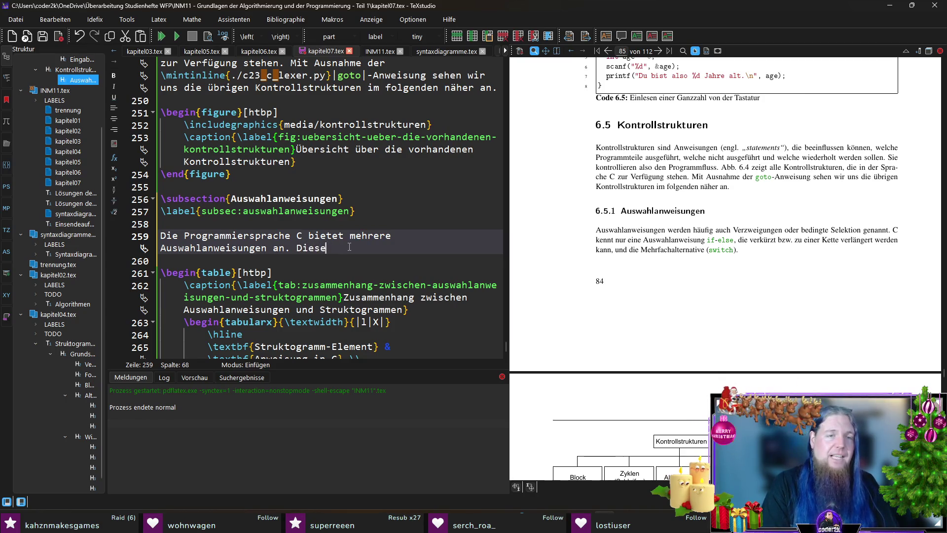
{"action": "type", "text": "Allen "}
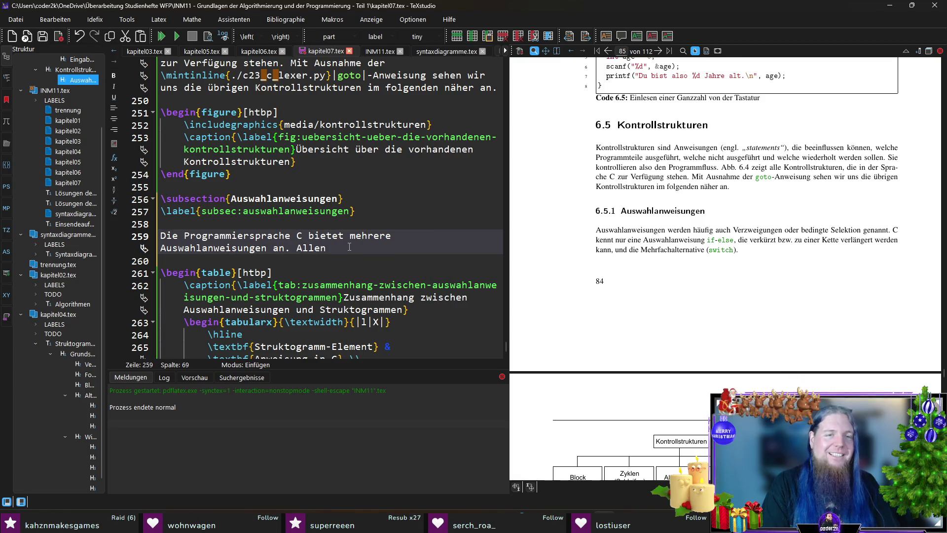
{"action": "type", "text": "diesen"}
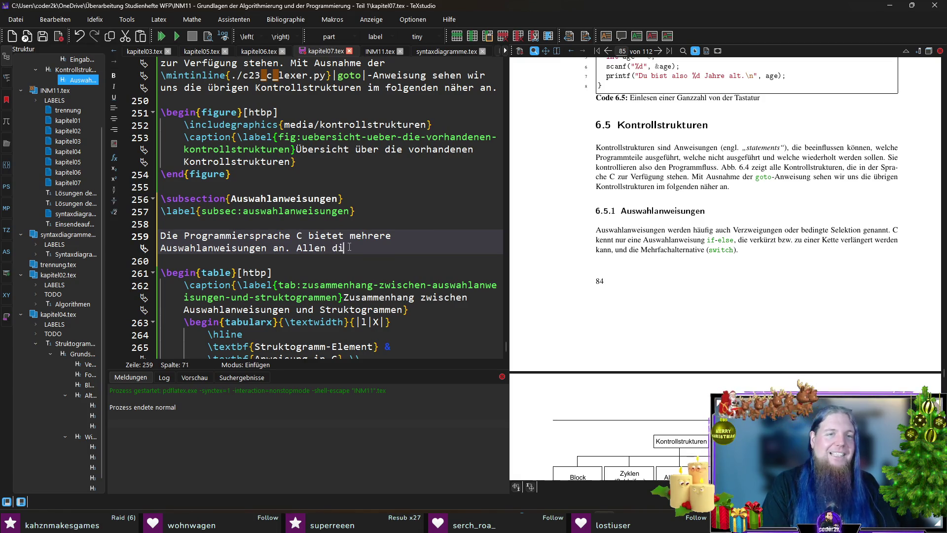
{"action": "key", "text": "ctrl+shift+Left"}
{"action": "key", "text": "ctrl+shift+Left"}
{"action": "type", "text": "Diesen Auswa"}
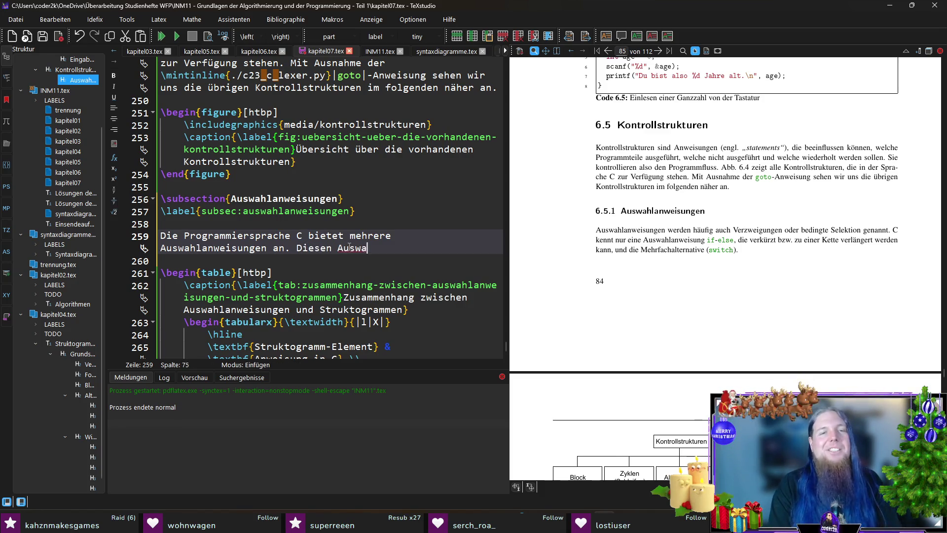
{"action": "type", "text": "hlanweisungen ist gemein"}
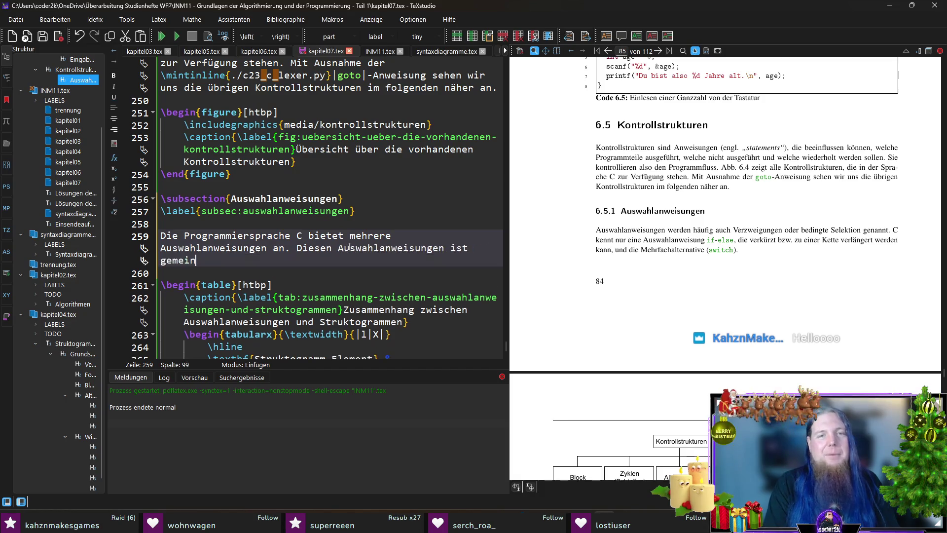
{"action": "type", "text": ", dass "}
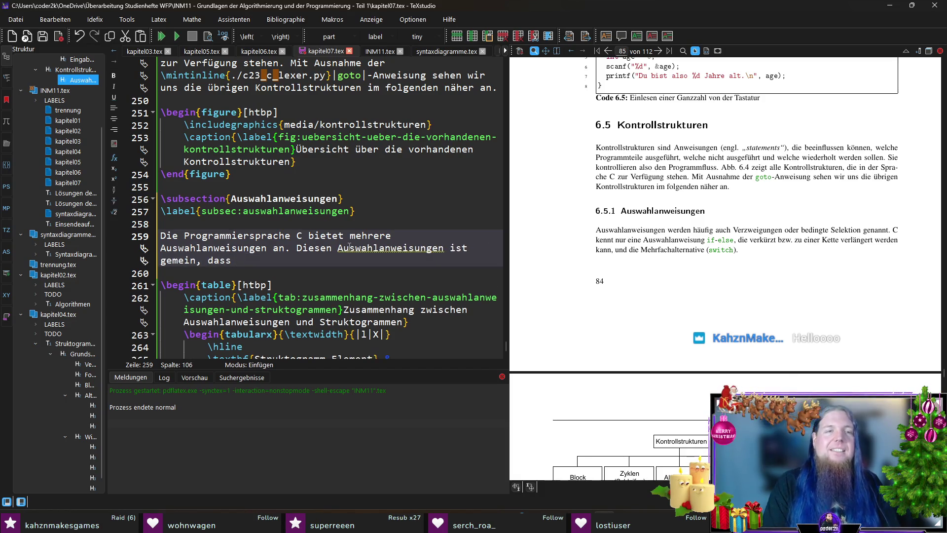
{"action": "type", "text": "jeweils "}
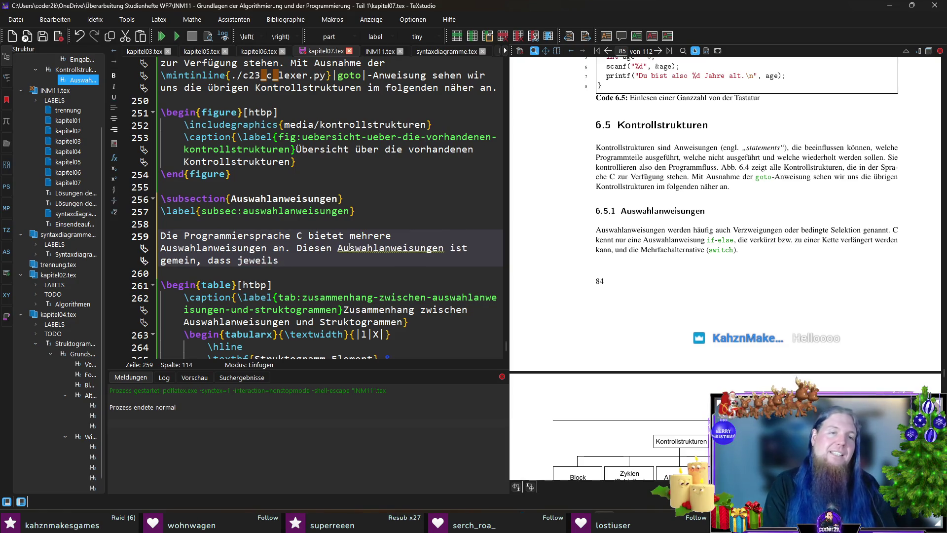
{"action": "type", "text": "eine oder mehrere Aus"}
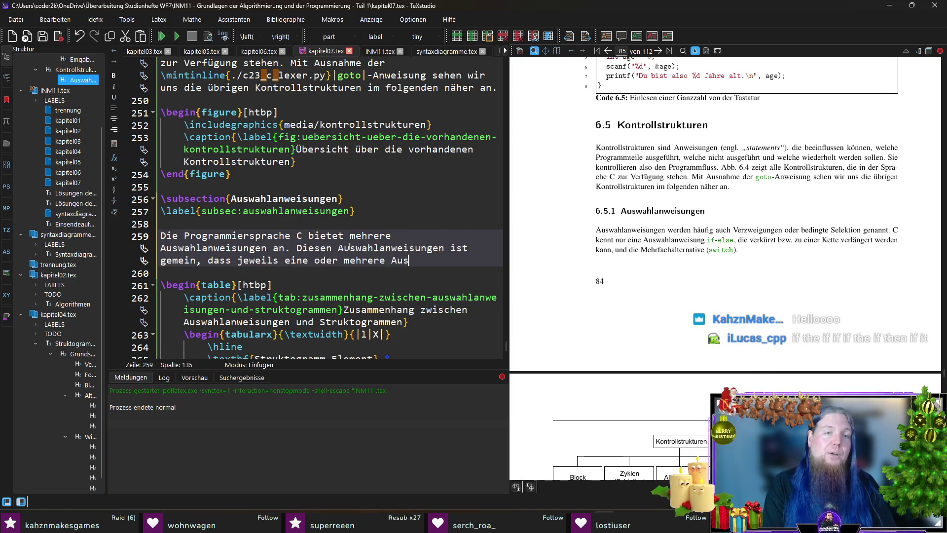
{"action": "type", "text": "drücke ausgew"}
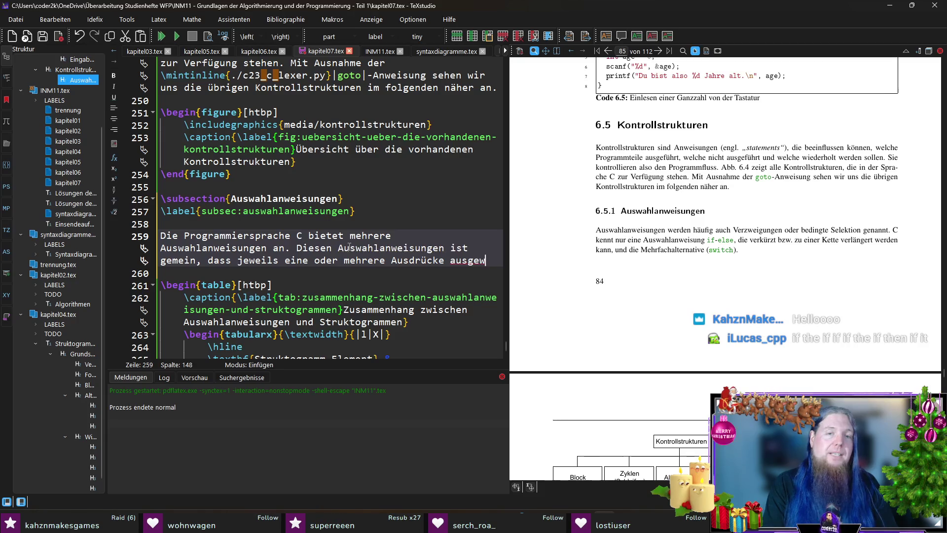
{"action": "type", "text": "ertet werden"}
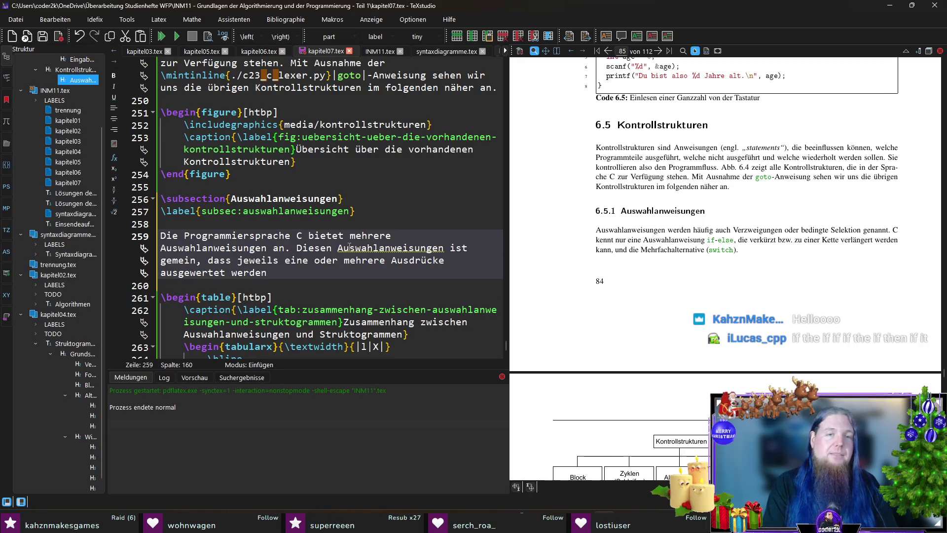
At the paragraph end, begin 'Das Auswertungsergebnis stellt dann die \textbf{Bedingungen} dar…'.
{"action": "key", "text": "End"}
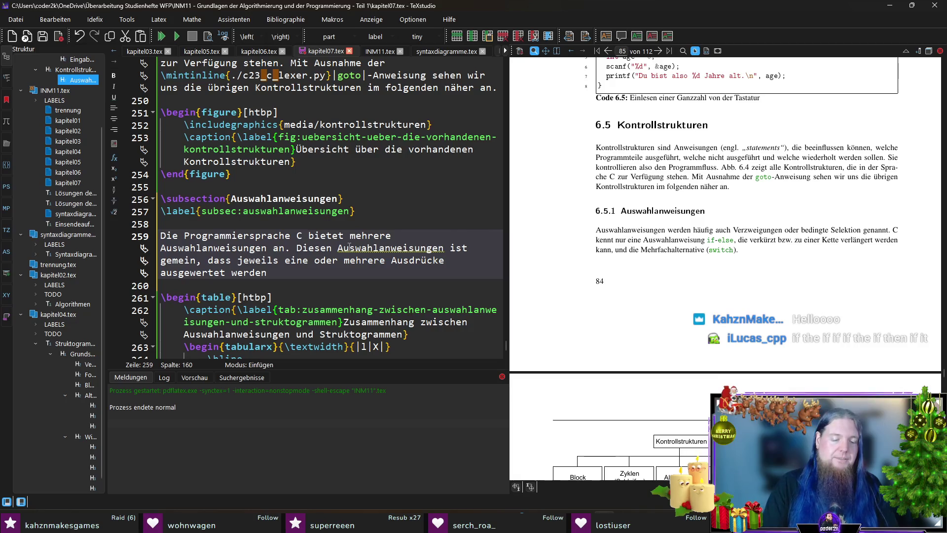
{"action": "type", "text": ", d"}
{"action": "key", "text": "BackSpace"}
{"action": "key", "text": "BackSpace"}
{"action": "key", "text": "BackSpace"}
{"action": "type", "text": "Das Auswertungsergebnis "}
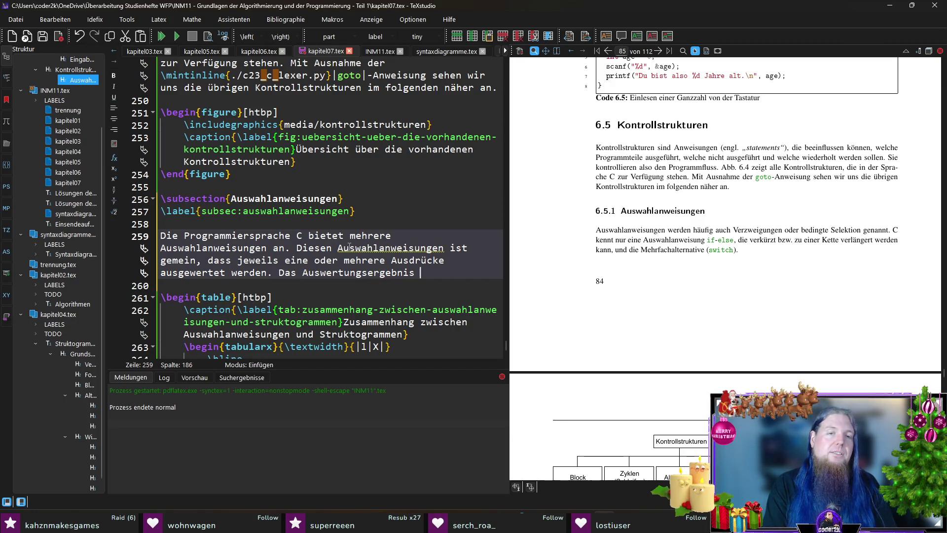
{"action": "type", "text": "stellt dan"}
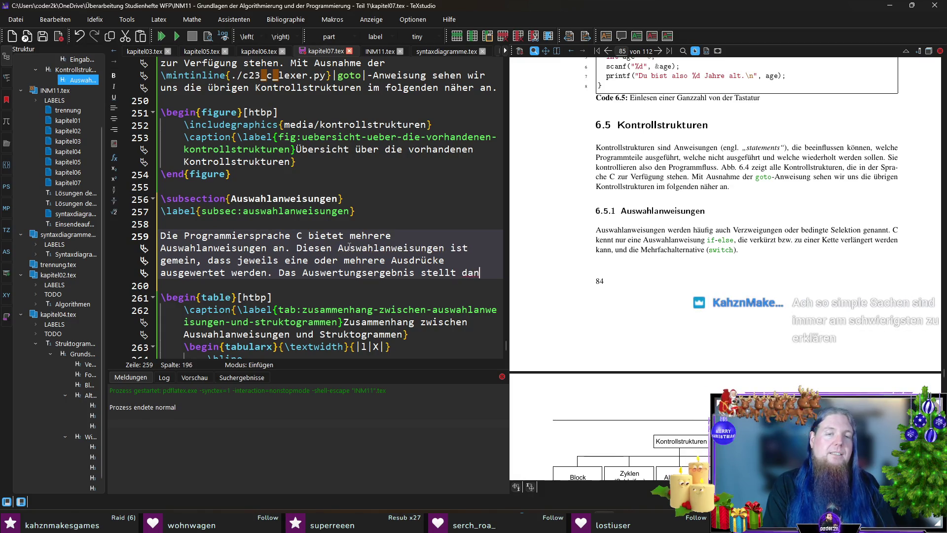
{"action": "type", "text": "n die"}
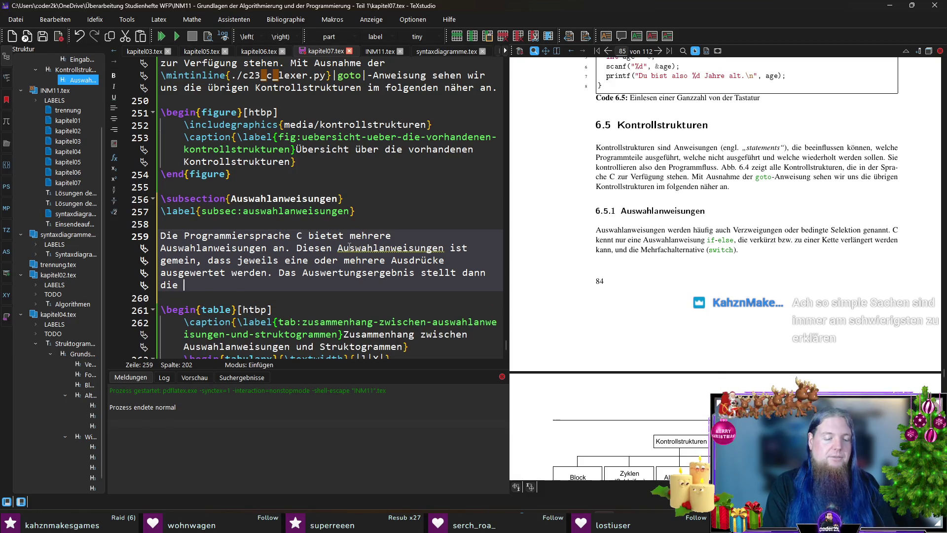
{"action": "type", "text": "\textbf{Bedingungen"}
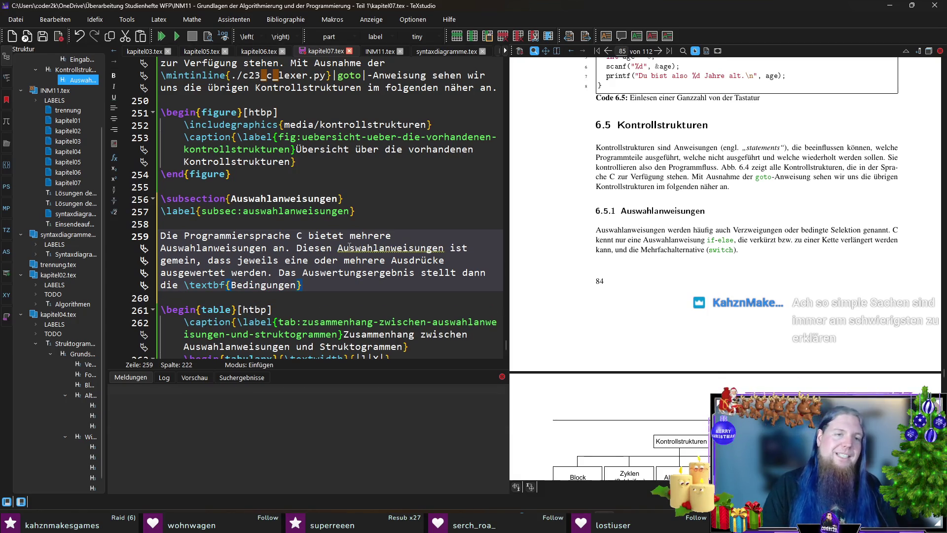
{"action": "type", "text": " dar "}
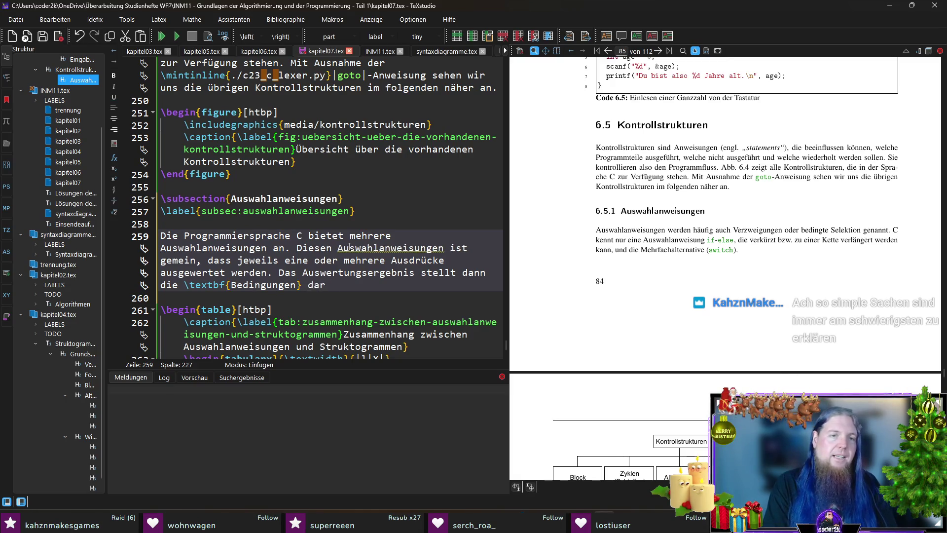
{"action": "type", "text": "- es kann "}
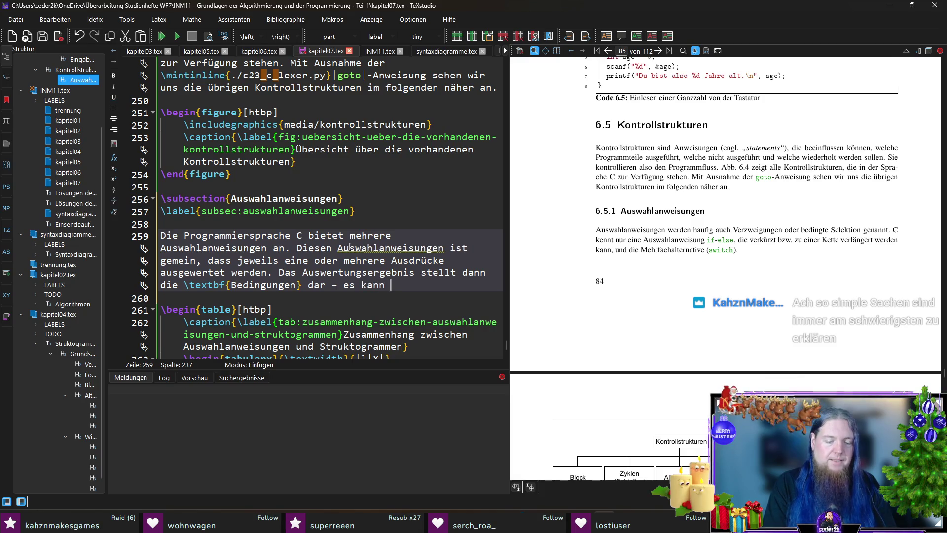
{"action": "type", "text": "wahr oder falsch"}
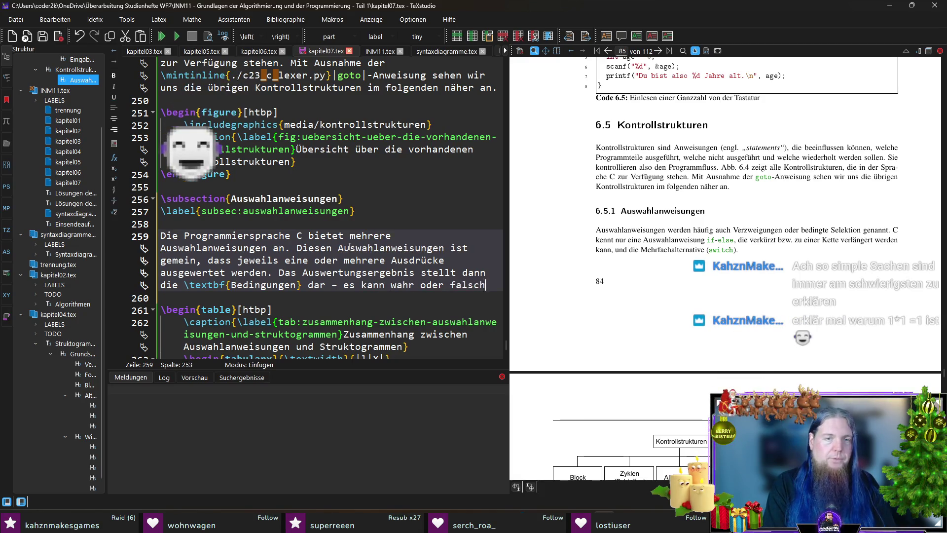
{"action": "type", "text": " sein. "}
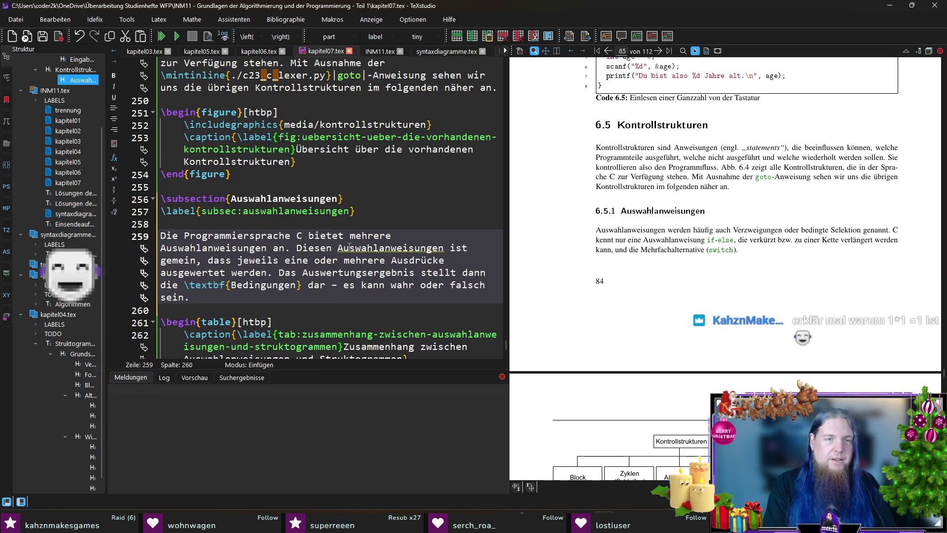
{"action": "type", "text": "Je"}
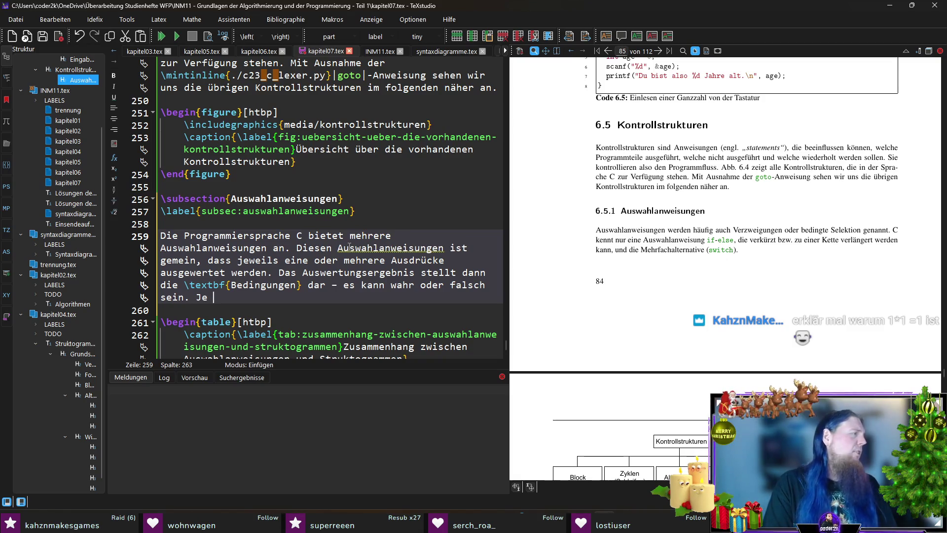
{"action": "type", "text": "nach "}
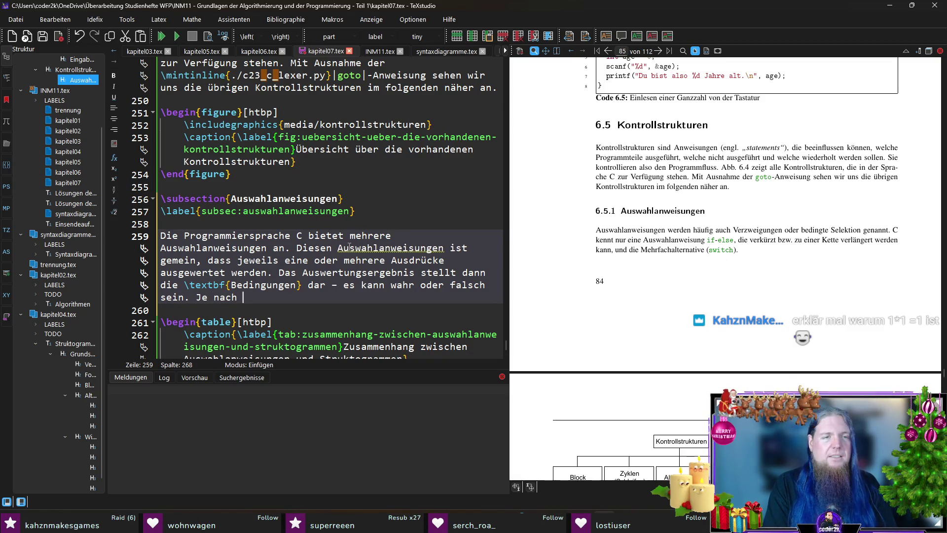
{"action": "type", "text": "Ergebnis"}
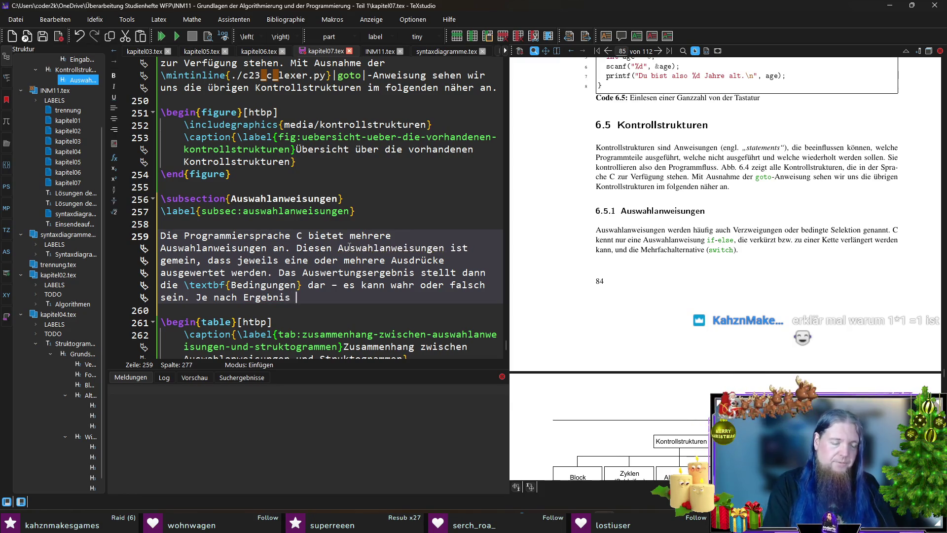
Replace 'Je nach Ergebnis' with 'Anhand des Ergebnisses wird entschieden, welche Programmteile ausgeführt werden sollen'.
{"action": "key", "text": "ctrl+BackSpace"}
{"action": "key", "text": "ctrl+BackSpace"}
{"action": "key", "text": "ctrl+BackSpace"}
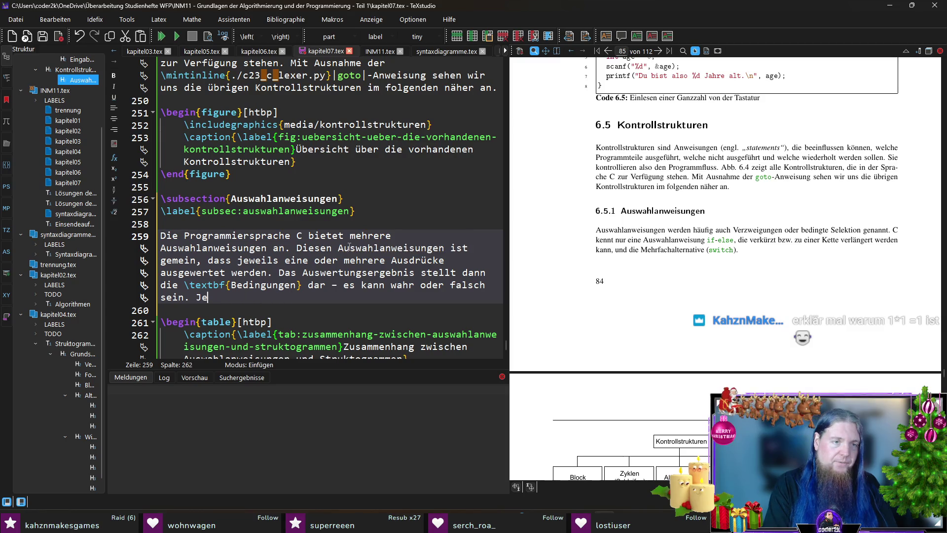
{"action": "type", "text": "Anhand des Er"}
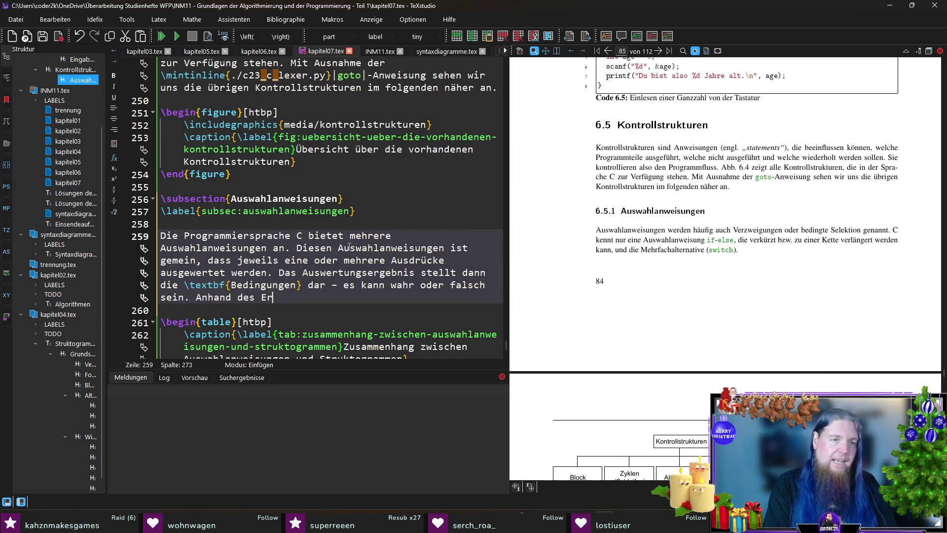
{"action": "type", "text": "gebnisses wird "}
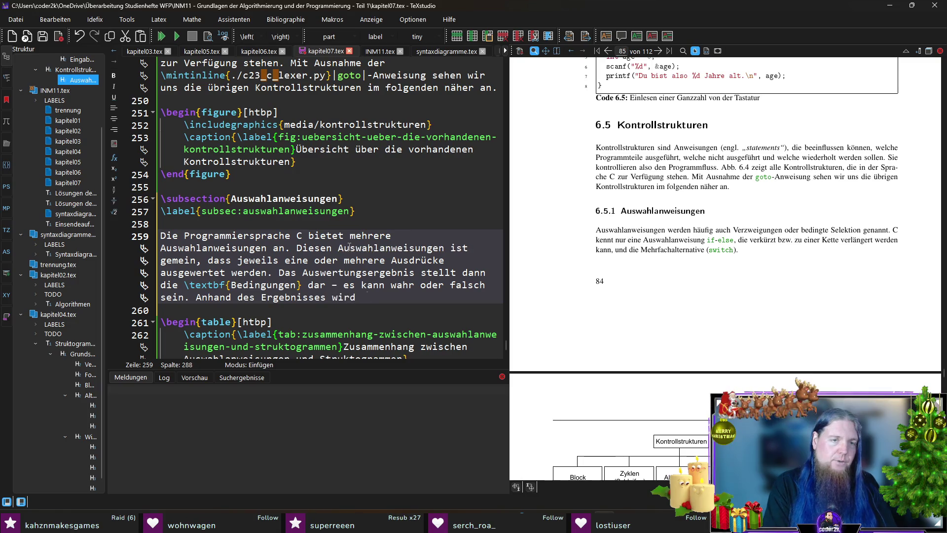
{"action": "type", "text": "entschieden, welche P"}
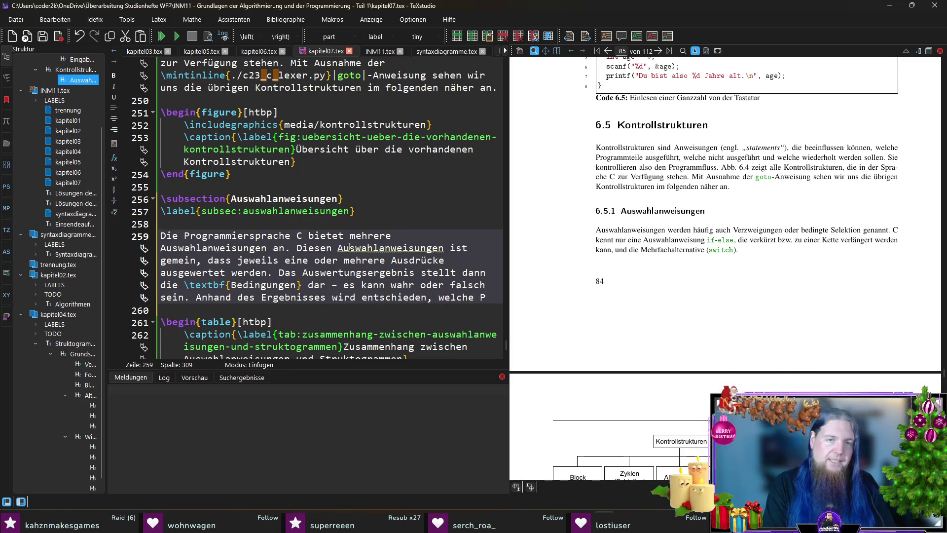
{"action": "type", "text": "rogrammteile ausgeführt wer"}
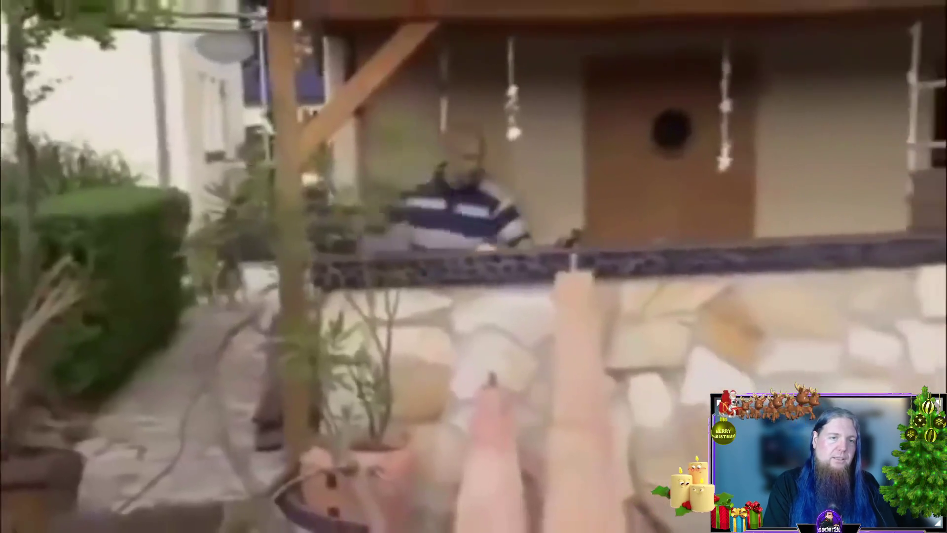
{"action": "type", "text": "den sollen und welche nicht."}
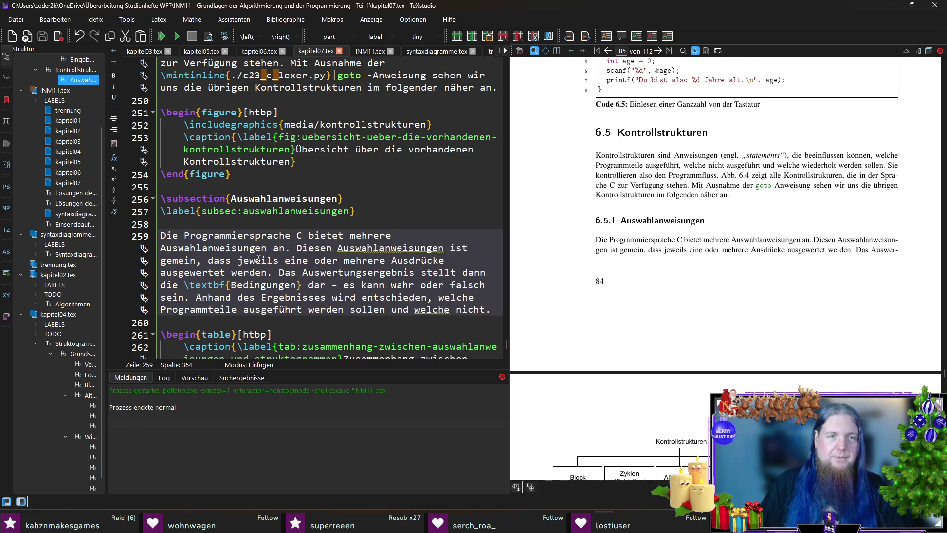
Reword 'eine oder mehrere Ausdrücke ausgewertet werden' to 'ein Ausdruck ausgewertet wird'.
{"action": "left_click_drag", "start_coordinate": [303, 261], "coordinate": [390, 260]}
{"action": "key", "text": "BackSpace"}
{"action": "key", "text": "ctrl+Right"}
{"action": "key", "text": "BackSpace"}
{"action": "left_click_drag", "start_coordinate": [450, 260], "coordinate": [450, 248]}
{"action": "left_click", "coordinate": [449, 260]}
{"action": "double_click", "coordinate": [450, 260]}
{"action": "type", "text": "wird"}
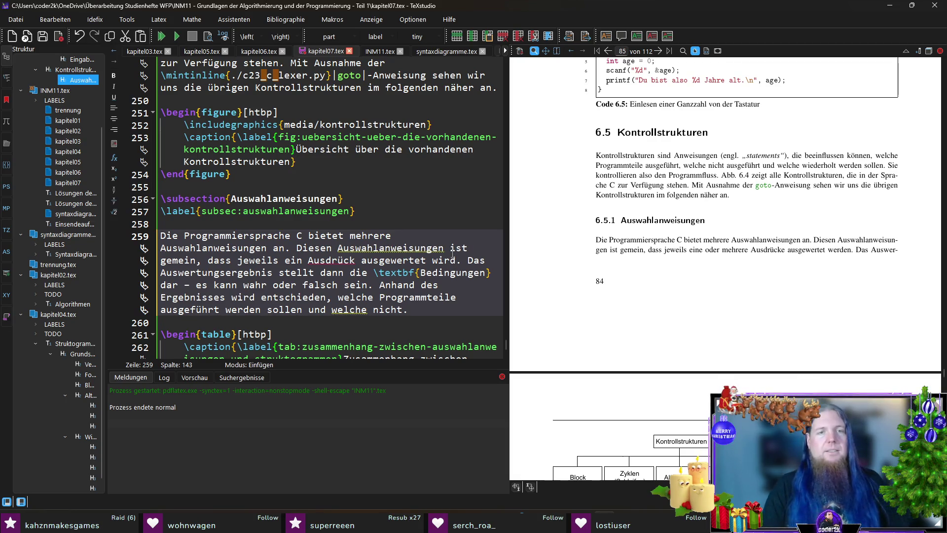
After 'falsch sein', insert '(\mintinline…|true| bzw. \mintinline…|false|)'.
{"action": "key", "text": "Down"}
{"action": "key", "text": "Down"}
{"action": "key", "text": "Left"}
{"action": "key", "text": "Left"}
{"action": "key", "text": "Left"}
{"action": "key", "text": "Left"}
{"action": "key", "text": "Left"}
{"action": "key", "text": "Left"}
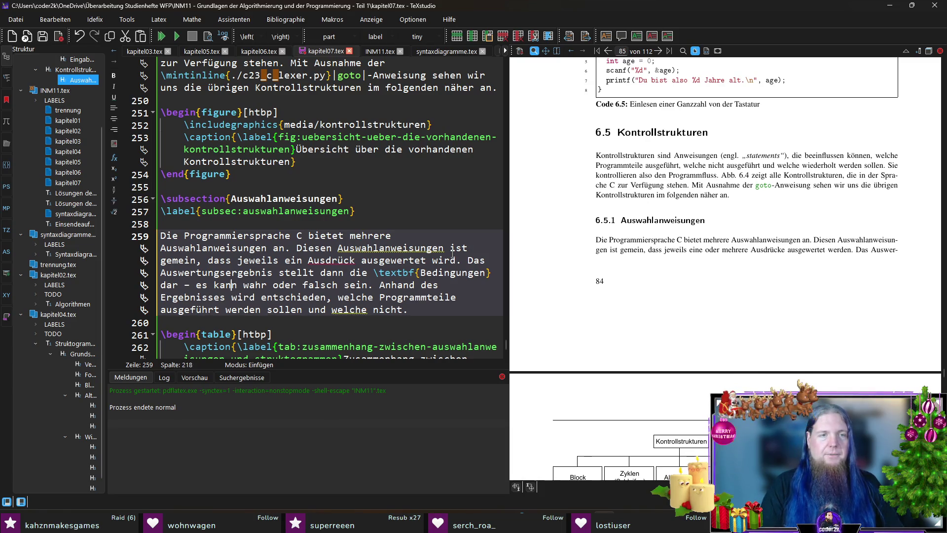
{"action": "key", "text": "Right"}
{"action": "key", "text": "Right"}
{"action": "key", "text": "Right"}
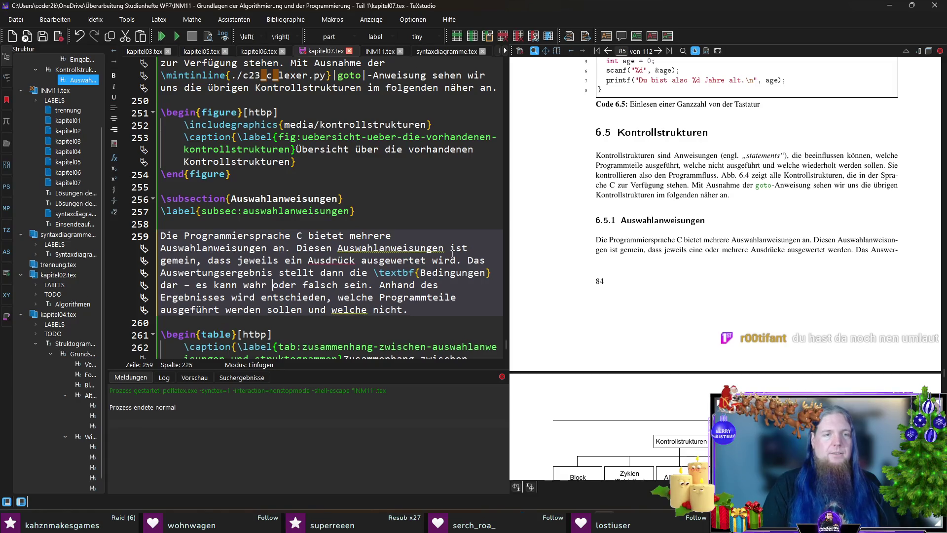
{"action": "key", "text": "Right"}
{"action": "key", "text": "Right"}
{"action": "key", "text": "Right"}
{"action": "type", "text": "("}
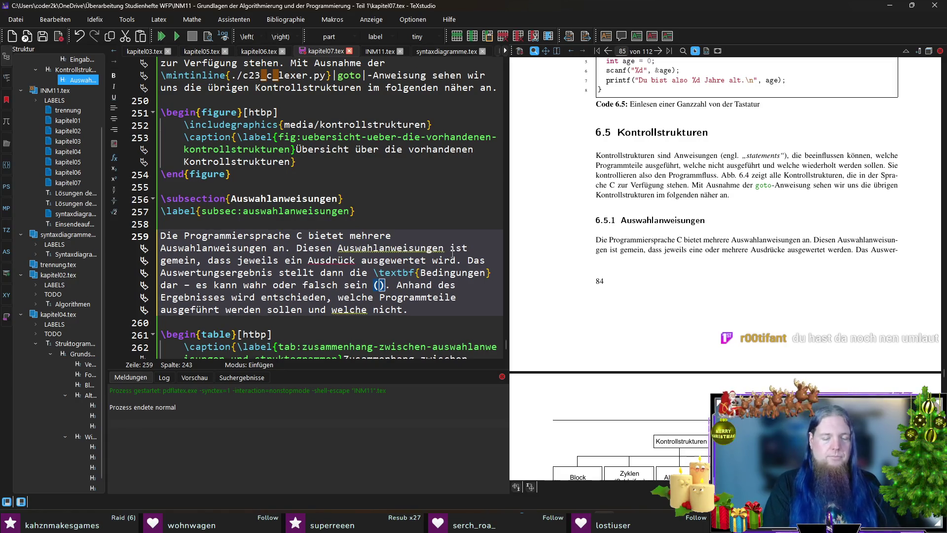
{"action": "type", "text": "\\mintinline{./c23_c_lexer.py}|"}
{"action": "type", "text": "true| bzw."}
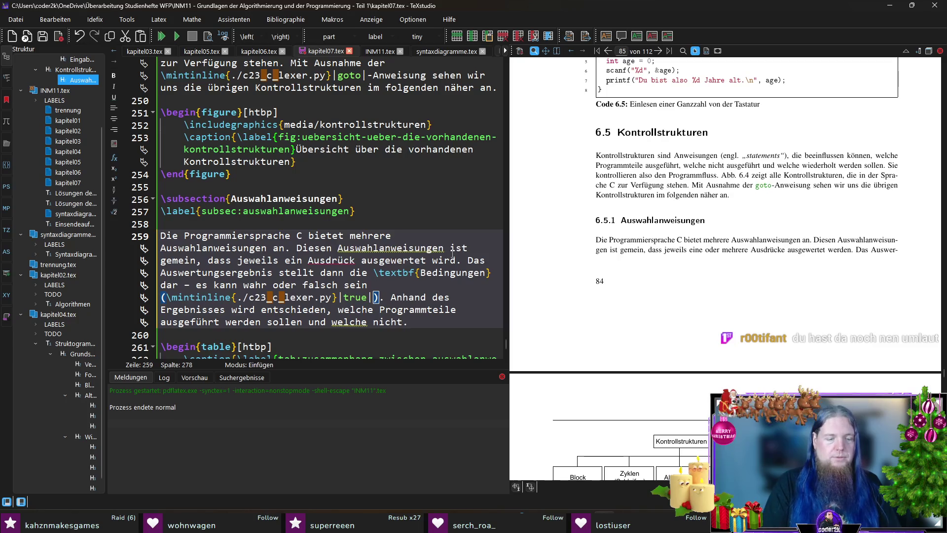
{"action": "type", "text": " \\mintinline{./c23_c_lexer.py}|false|"}
{"action": "key", "text": "Down"}
{"action": "key", "text": "Down"}
{"action": "key", "text": "End"}
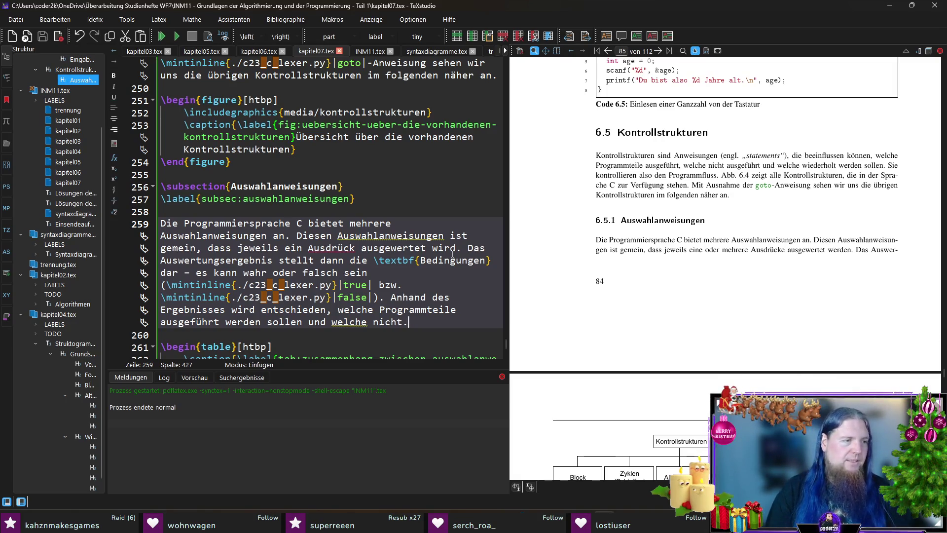
Correct the umlaut typo in 'Ausdruck' and save kapitel07.tex.
{"action": "left_click", "coordinate": [345, 247]}
{"action": "key", "text": "BackSpace"}
{"action": "type", "text": "u"}
{"action": "left_click", "coordinate": [449, 320]}
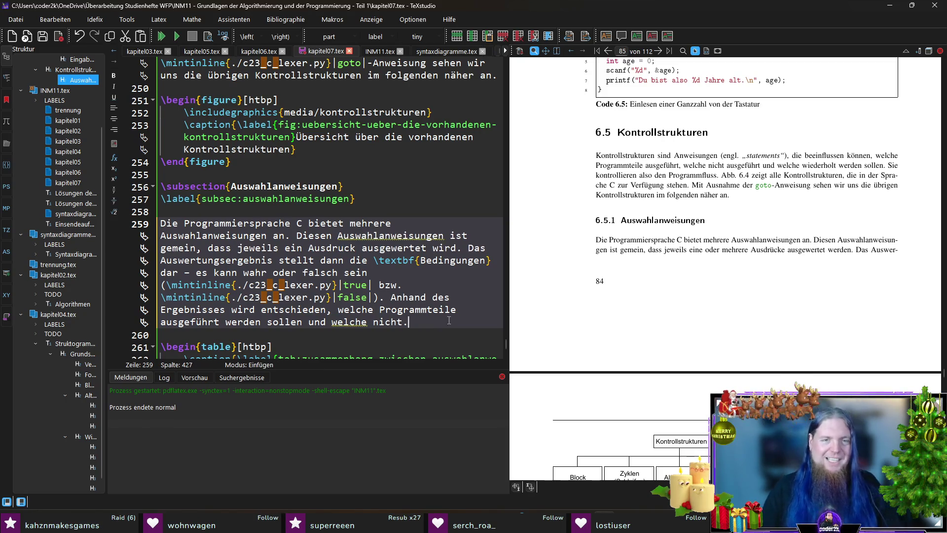
{"action": "key", "text": "ctrl+s"}
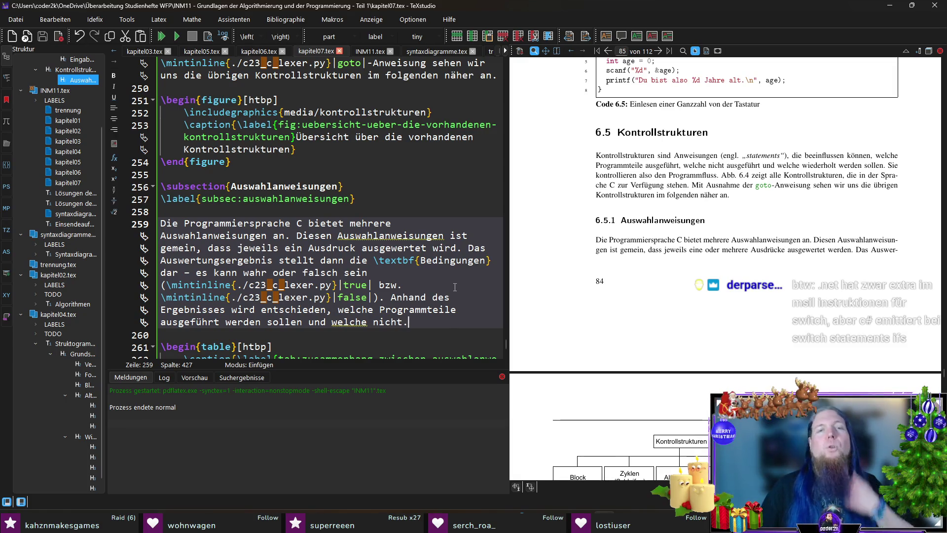
Start a new sentence 'In Kapitel \ref{chap:struktogramme}' at the end of line 259.
{"action": "scroll", "coordinate": [430, 273], "scroll_direction": "down", "scroll_amount": 3}
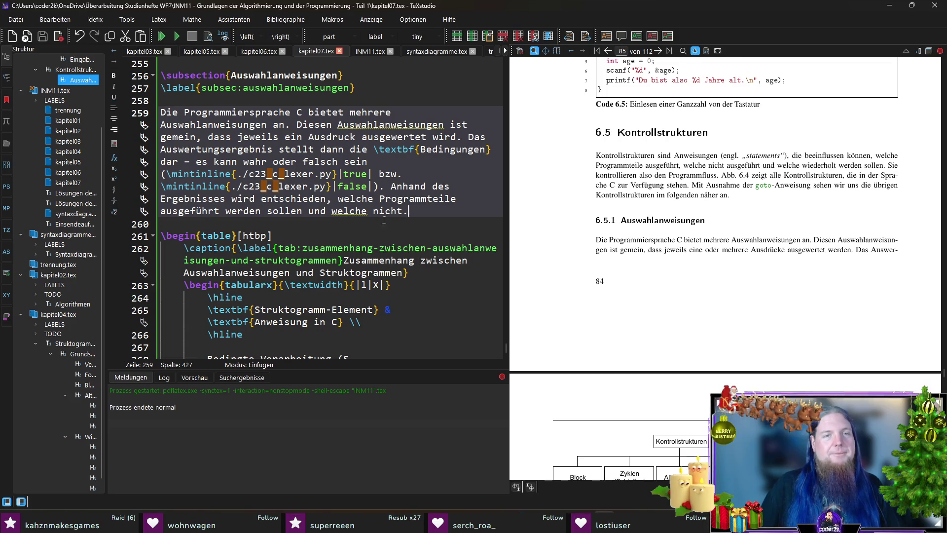
{"action": "left_click", "coordinate": [429, 224]}
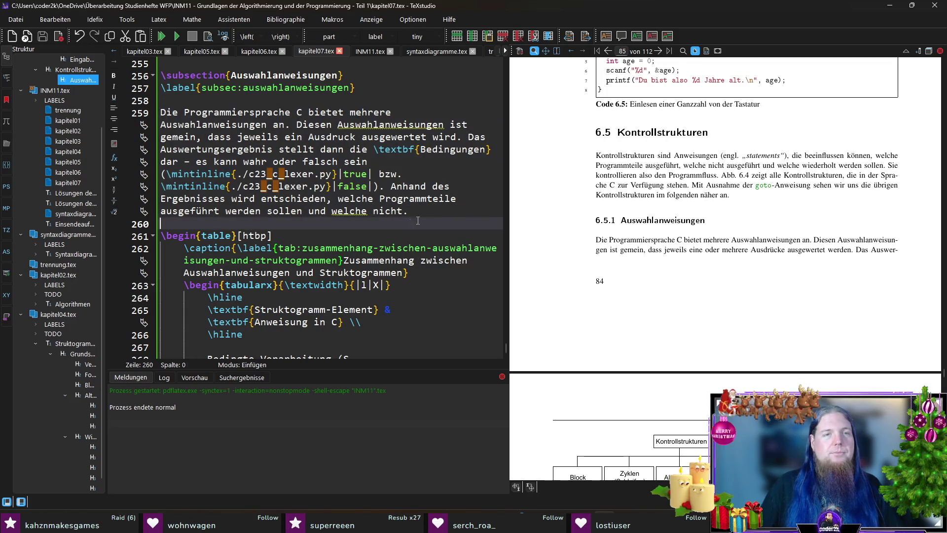
{"action": "left_click", "coordinate": [445, 213]}
{"action": "type", "text": "Tabelle "}
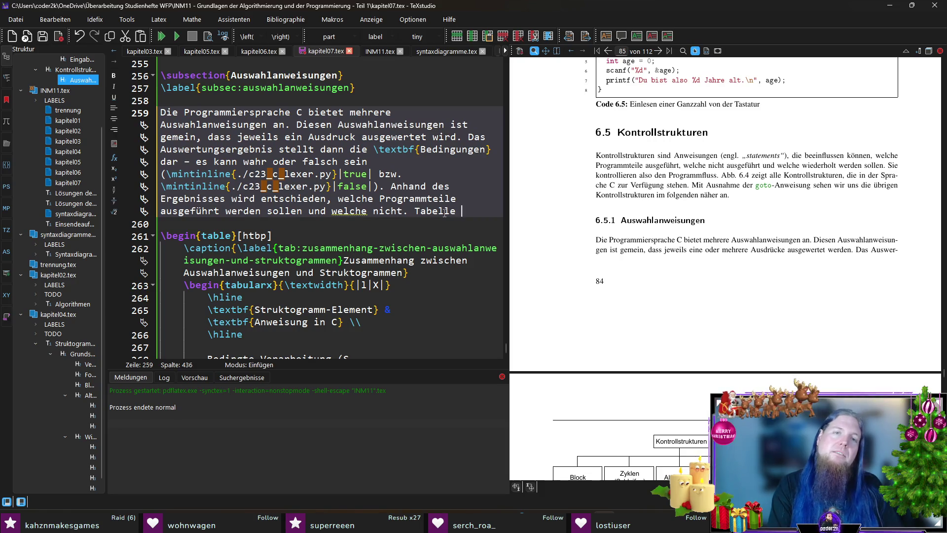
{"action": "key", "text": "BackSpace"}
{"action": "key", "text": "BackSpace"}
{"action": "key", "text": "BackSpace"}
{"action": "key", "text": "BackSpace"}
{"action": "key", "text": "BackSpace"}
{"action": "key", "text": "BackSpace"}
{"action": "key", "text": "BackSpace"}
{"action": "key", "text": "BackSpace"}
{"action": "type", "text": "In Kapitel"}
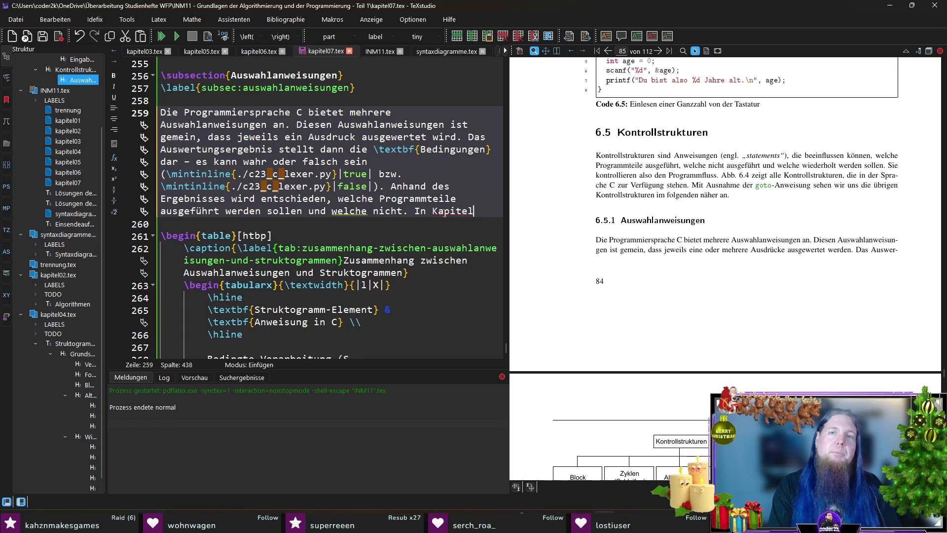
{"action": "left_click_drag", "start_coordinate": [943, 385], "coordinate": [937, 219]}
{"action": "scroll", "coordinate": [936, 219], "scroll_direction": "up", "scroll_amount": 5}
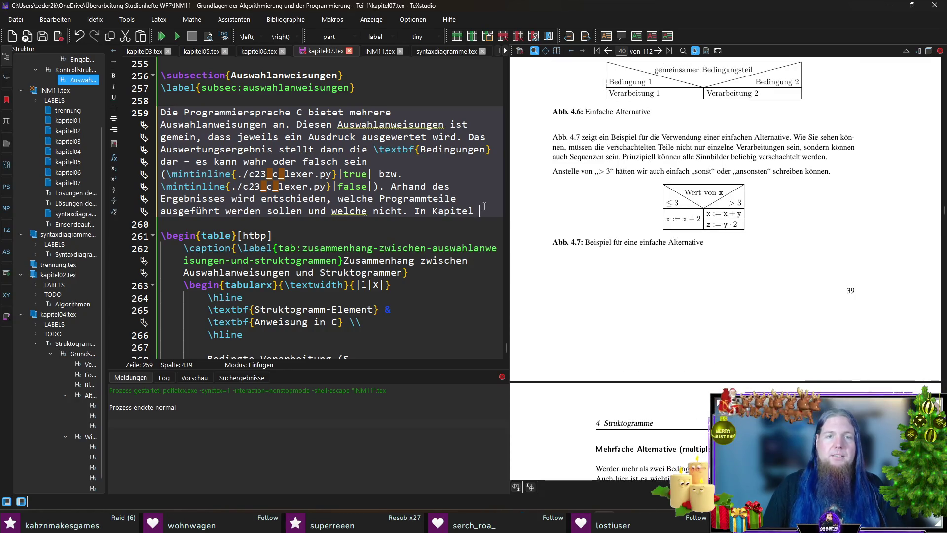
{"action": "type", "text": "ef{chap:"}
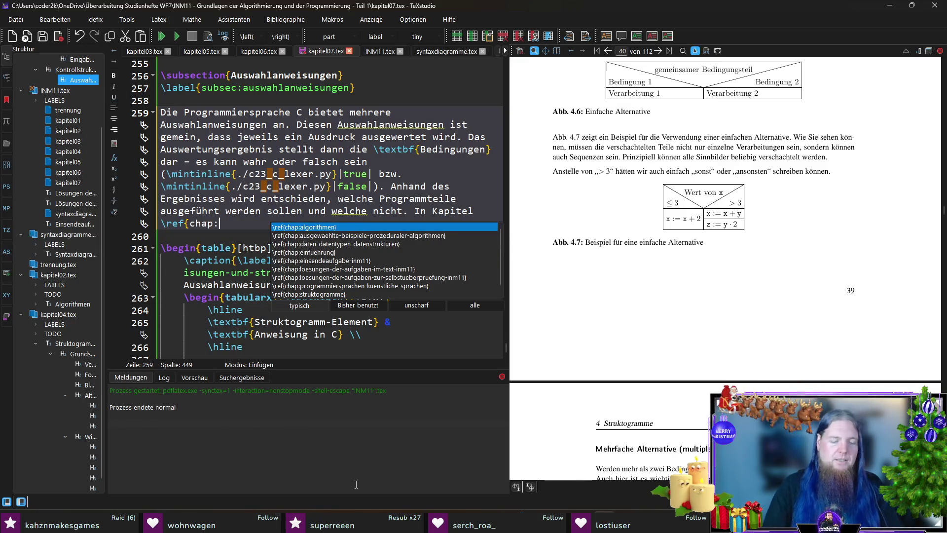
{"action": "type", "text": "struk"}
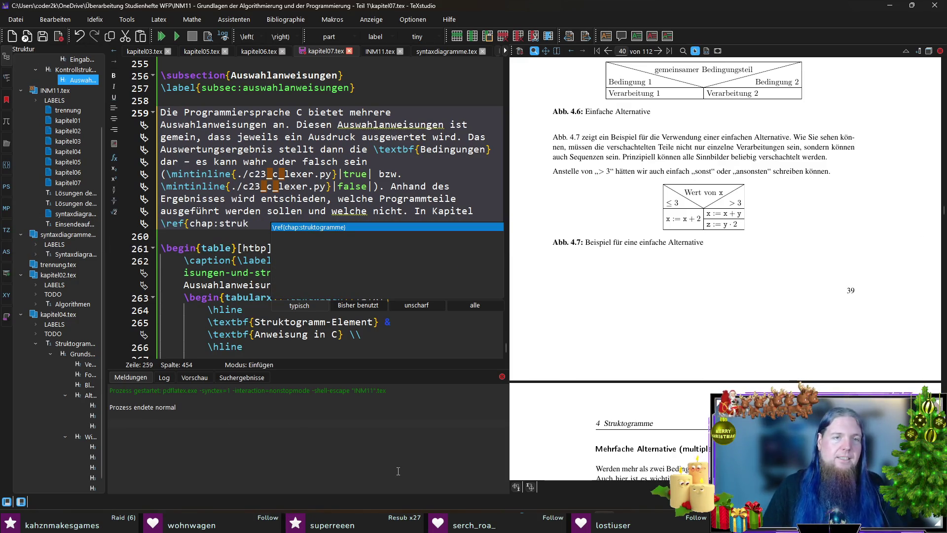
{"action": "key", "text": "Return"}
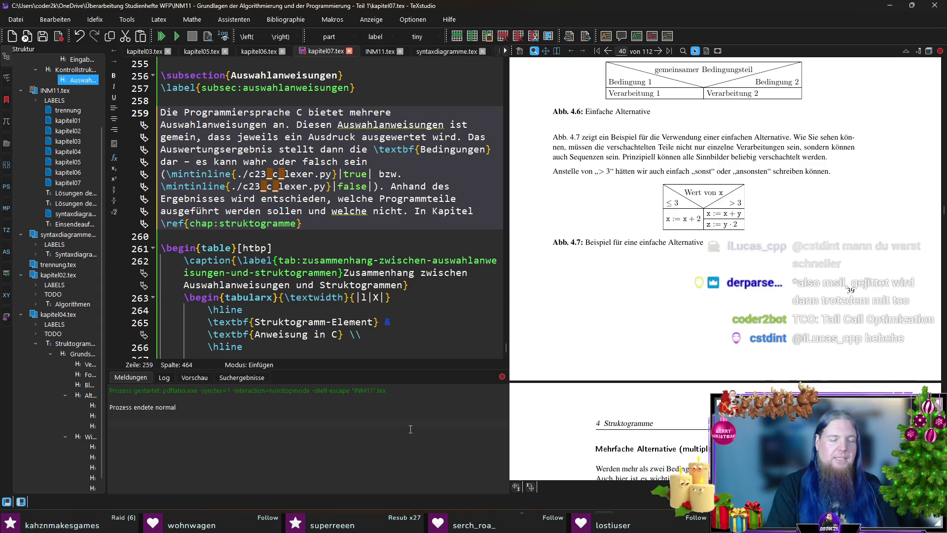
Write that the Struktogramme chapter already showed how program flow can be modelled.
{"action": "type", "text": "haben Sie bereits mehrere S"}
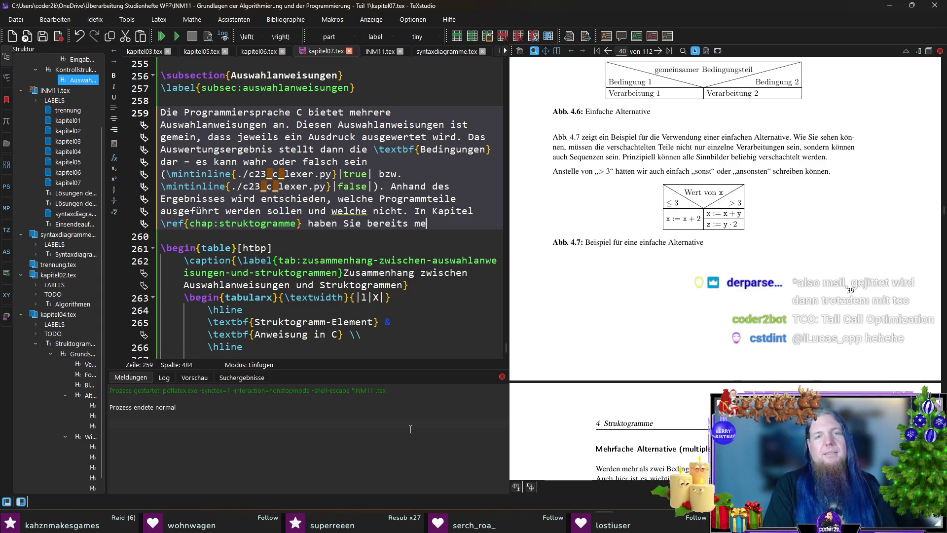
{"action": "type", "text": "truk"}
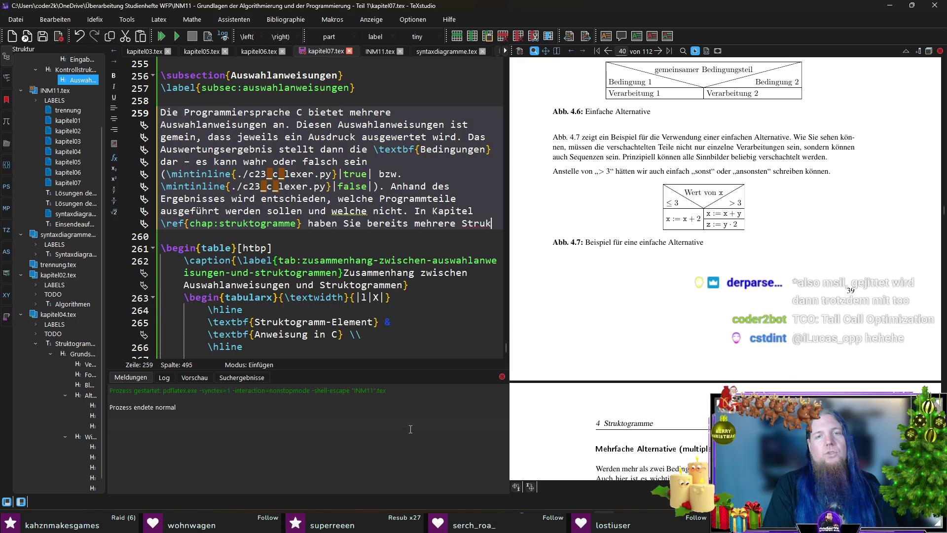
{"action": "type", "text": "togrammelemente kenneng"}
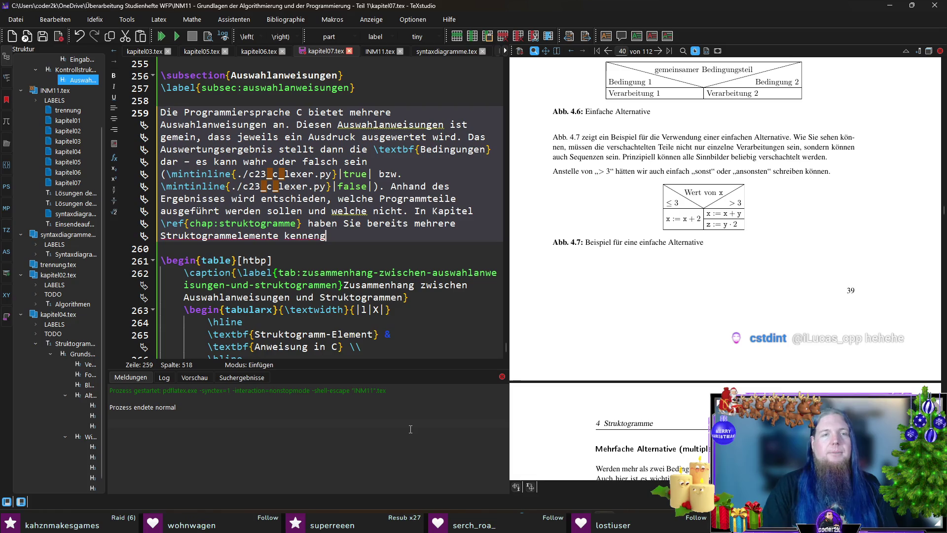
{"action": "key", "text": "ctrl+shift+Left"}
{"action": "key", "text": "ctrl+shift+Left"}
{"action": "key", "text": "ctrl+shift+Left"}
{"action": "key", "text": "BackSpace"}
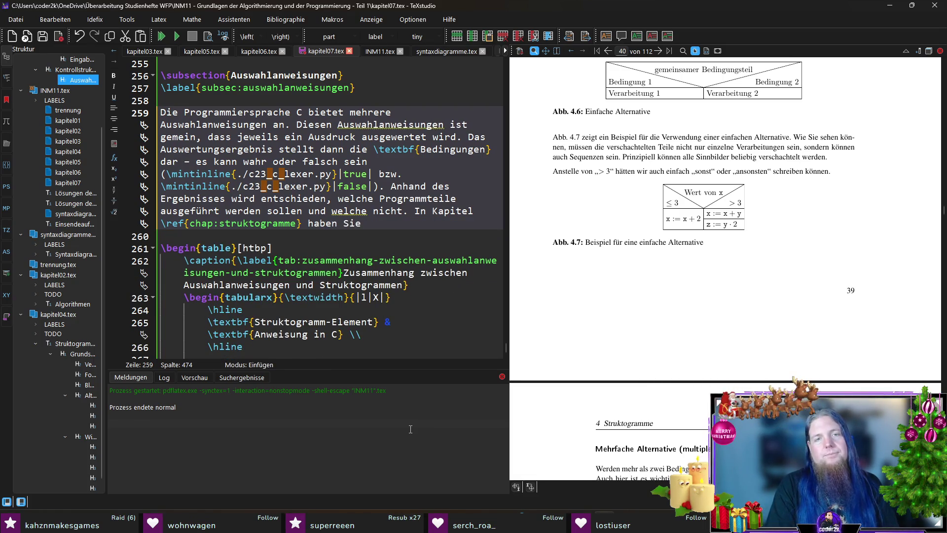
{"action": "type", "text": "Strukto"}
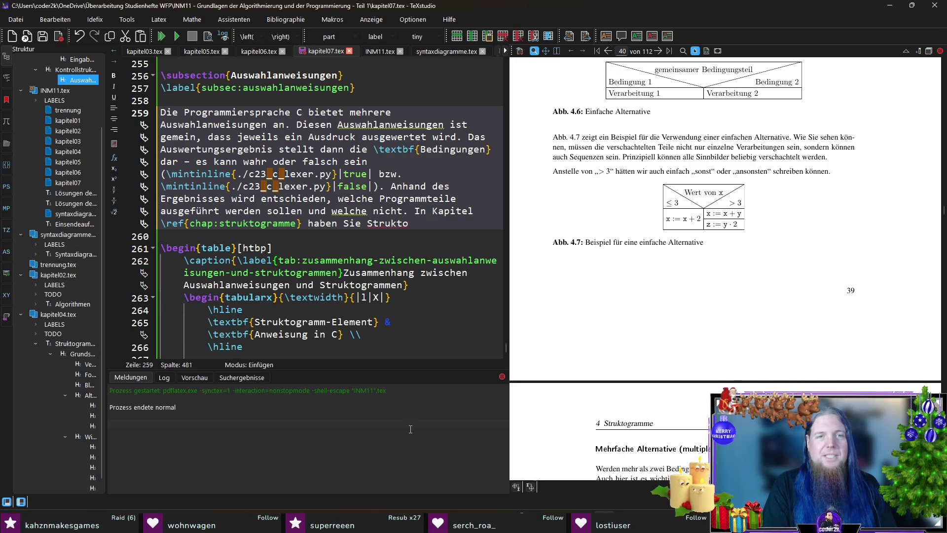
{"action": "key", "text": "BackSpace"}
{"action": "key", "text": "BackSpace"}
{"action": "key", "text": "BackSpace"}
{"action": "type", "text": "bereits seh"}
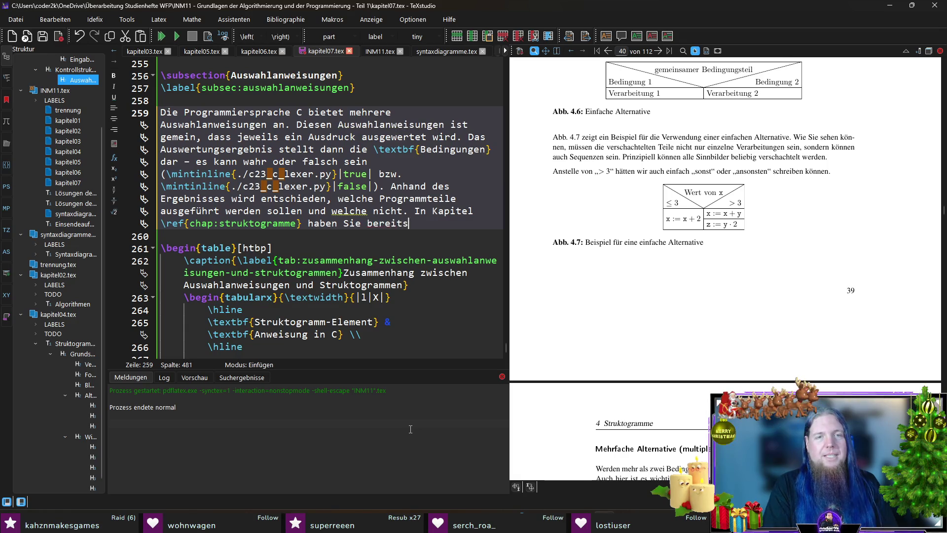
{"action": "key", "text": "BackSpace"}
{"action": "key", "text": "BackSpace"}
{"action": "key", "text": "BackSpace"}
{"action": "type", "text": "gesehen"}
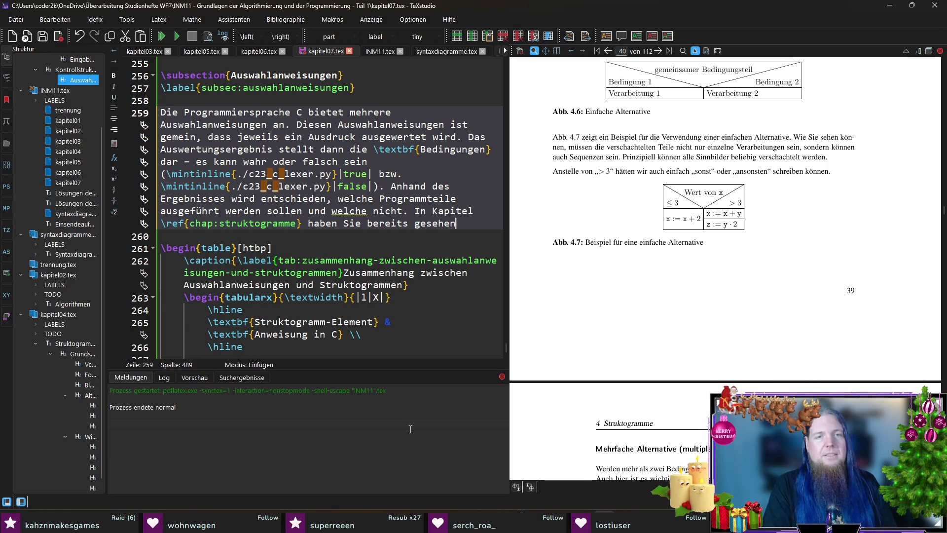
{"action": "type", "text": ", wie Programmfl"}
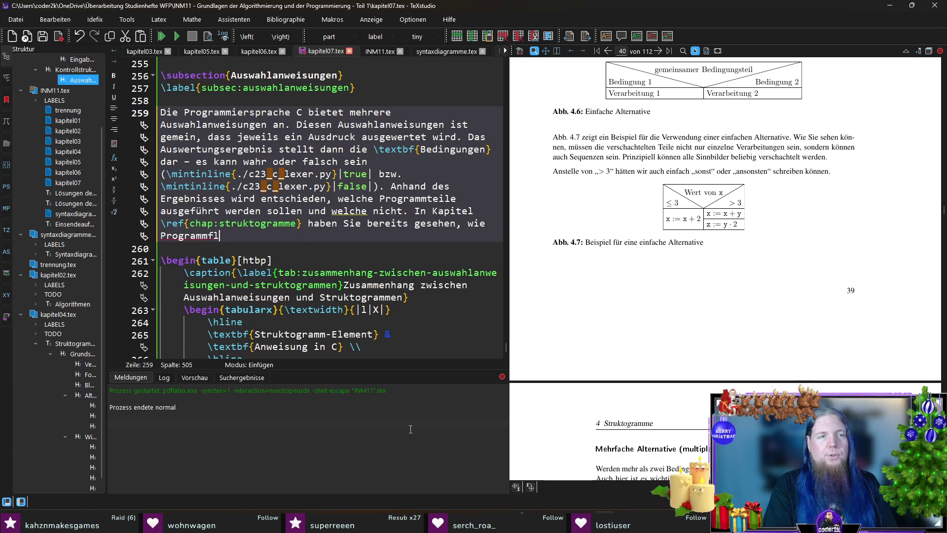
{"action": "type", "text": "uss mithilfe von Stru"}
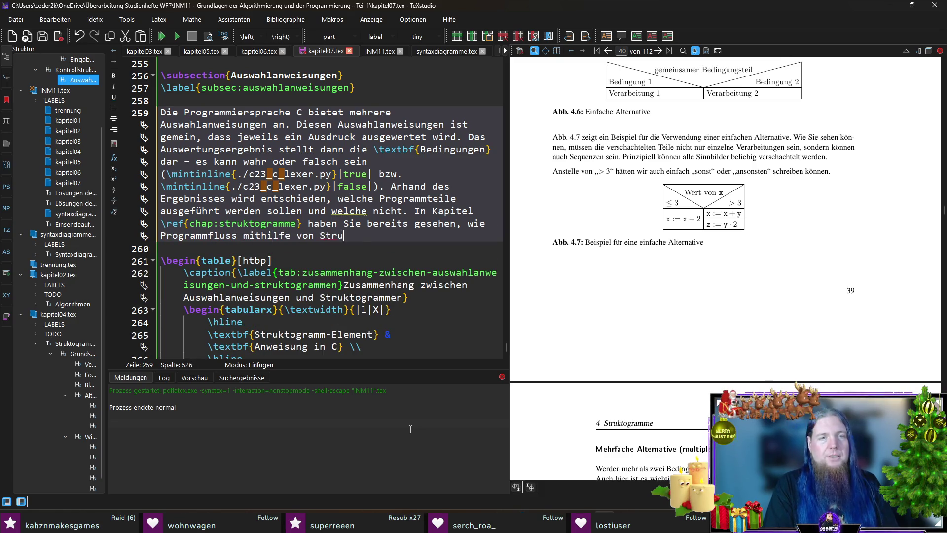
{"action": "type", "text": "ktogrammen mode"}
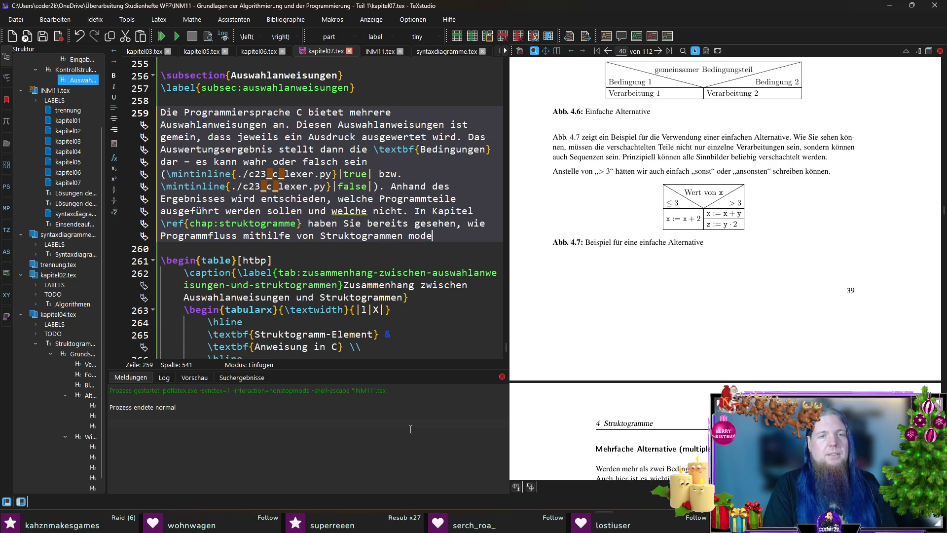
{"action": "type", "text": "lliert werden kann. "}
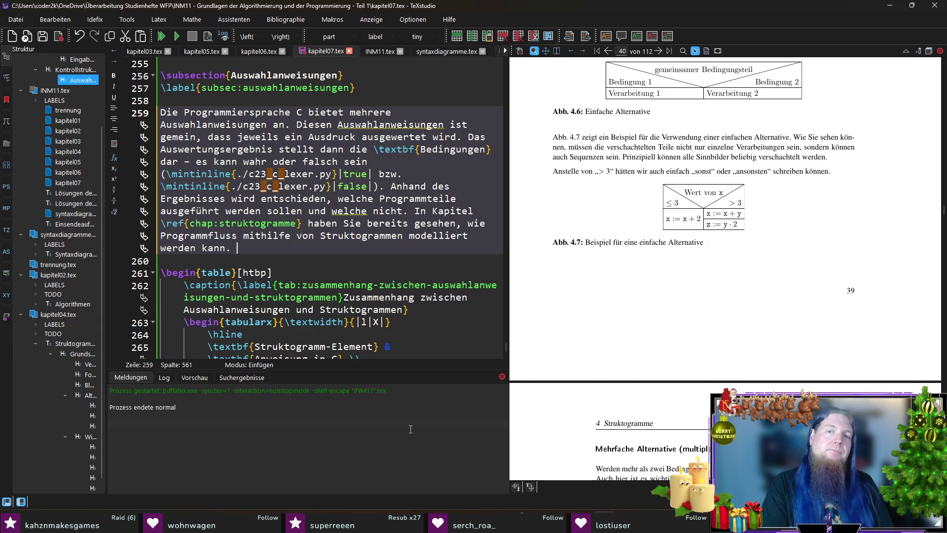
{"action": "type", "text": "Es gibt"}
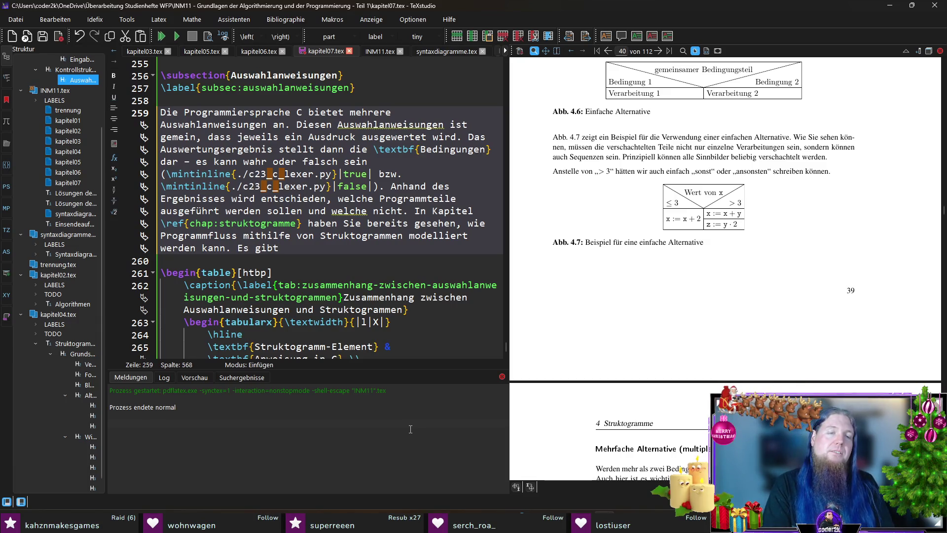
Add 'Zu den Grundelementen von Struktogrammen gibt es direkte Entsprechungen in der Sprache C.'.
{"action": "key", "text": "BackSpace"}
{"action": "key", "text": "BackSpace"}
{"action": "key", "text": "BackSpace"}
{"action": "key", "text": "BackSpace"}
{"action": "key", "text": "BackSpace"}
{"action": "type", "text": "Zu den Grundelementen von Struktog"}
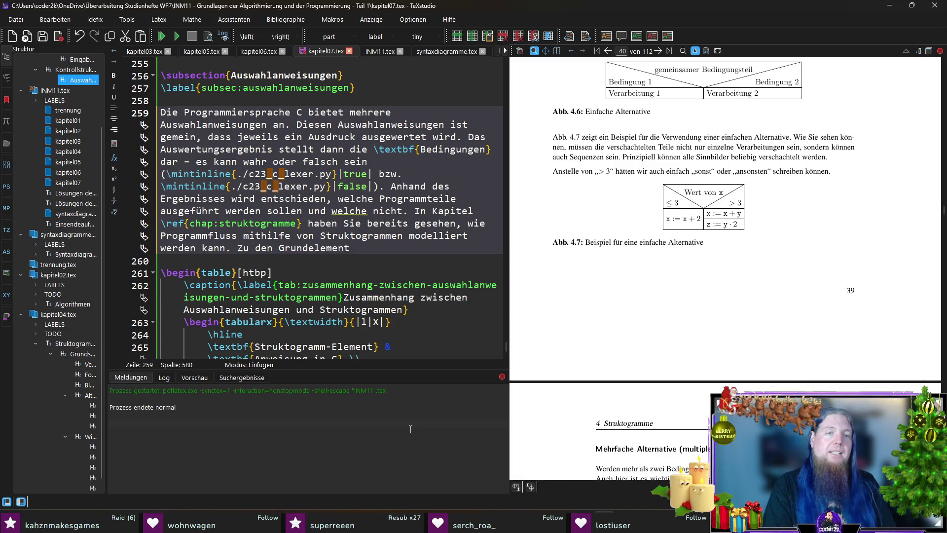
{"action": "type", "text": "rammen "}
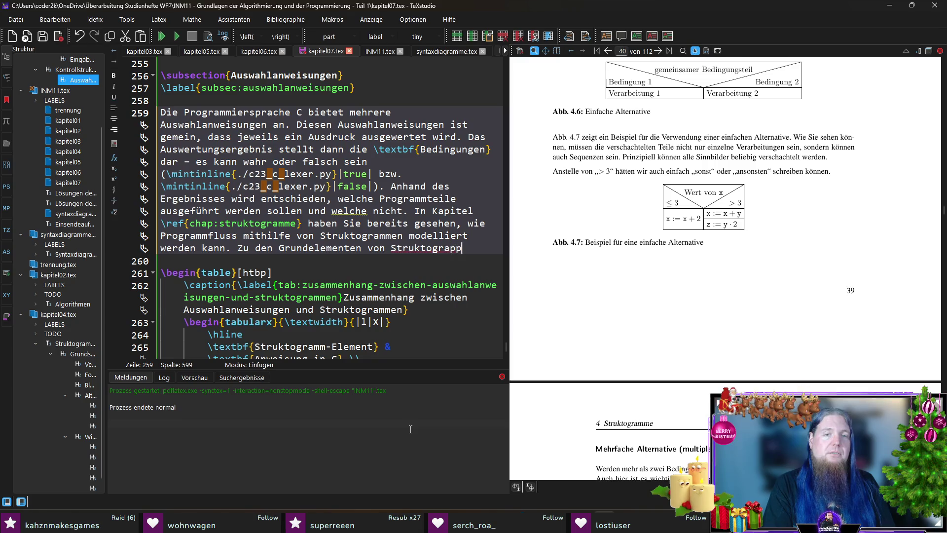
{"action": "type", "text": "gibt es"}
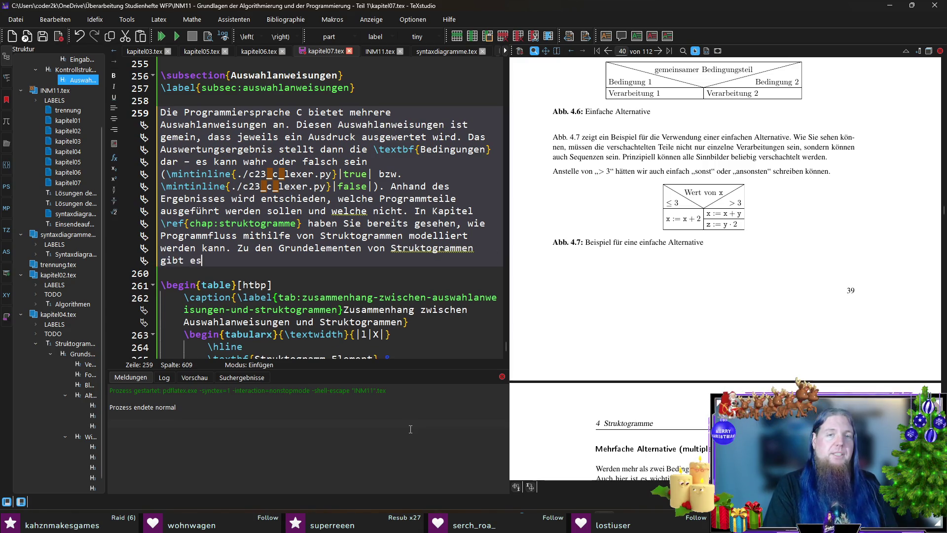
{"action": "type", "text": " direkte Entsprechu"}
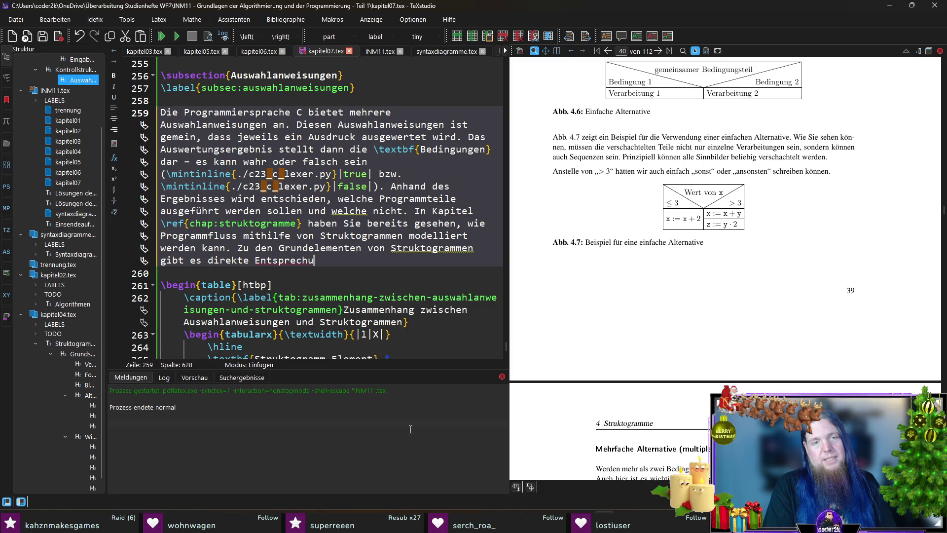
{"action": "type", "text": "ngen in der Sprache C. Diese"}
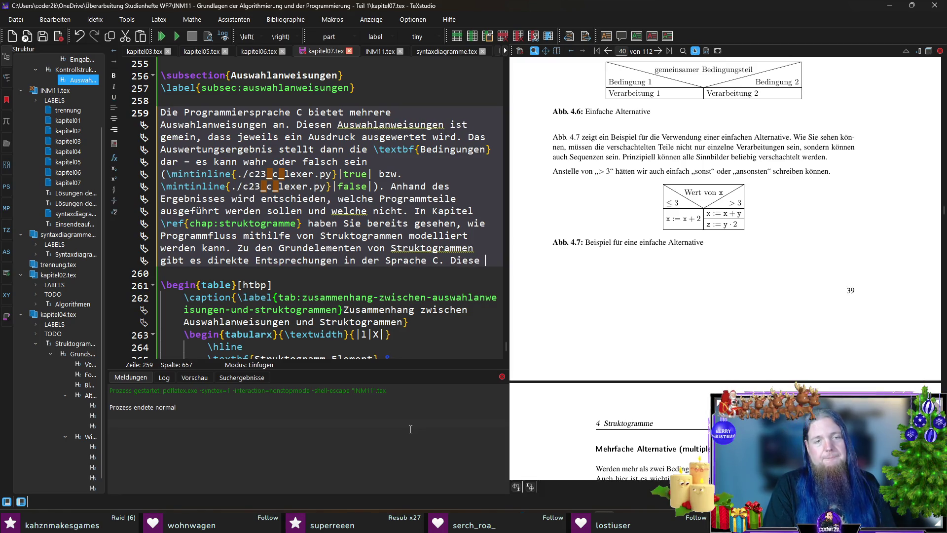
{"action": "key", "text": "BackSpace"}
{"action": "key", "text": "BackSpace"}
{"action": "key", "text": "BackSpace"}
{"action": "type", "text": "ie"}
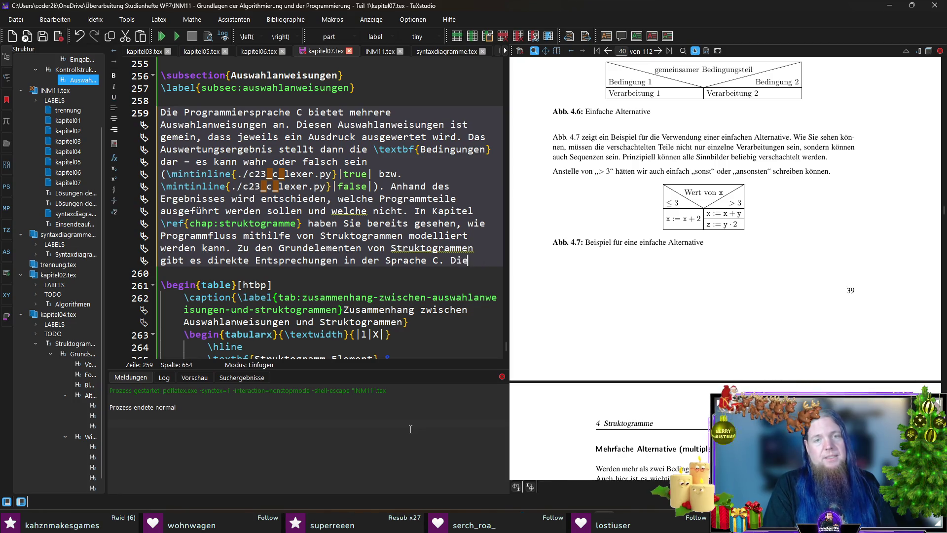
{"action": "type", "text": " ersten davon sehen"}
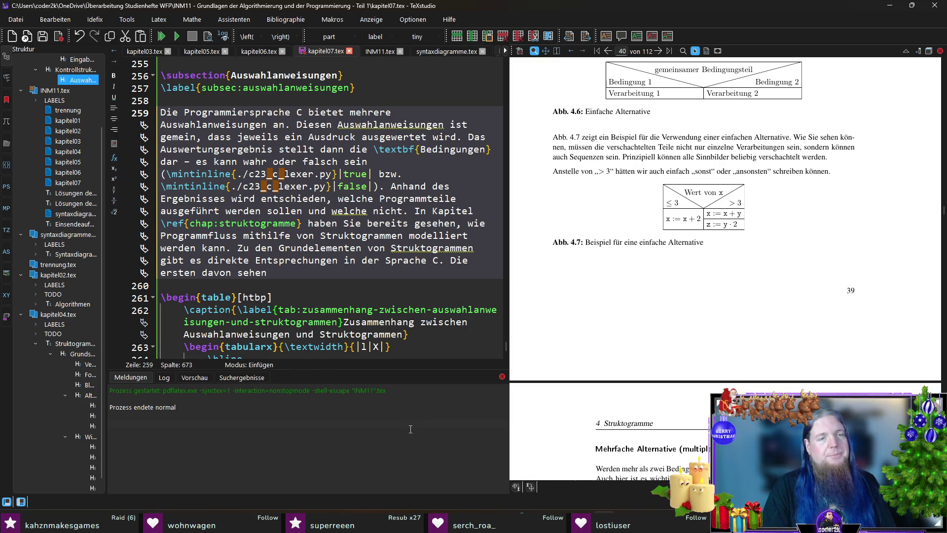
{"action": "key", "text": "ctrl+shift+Left"}
{"action": "key", "text": "ctrl+shift+Left"}
{"action": "key", "text": "ctrl+shift+Left"}
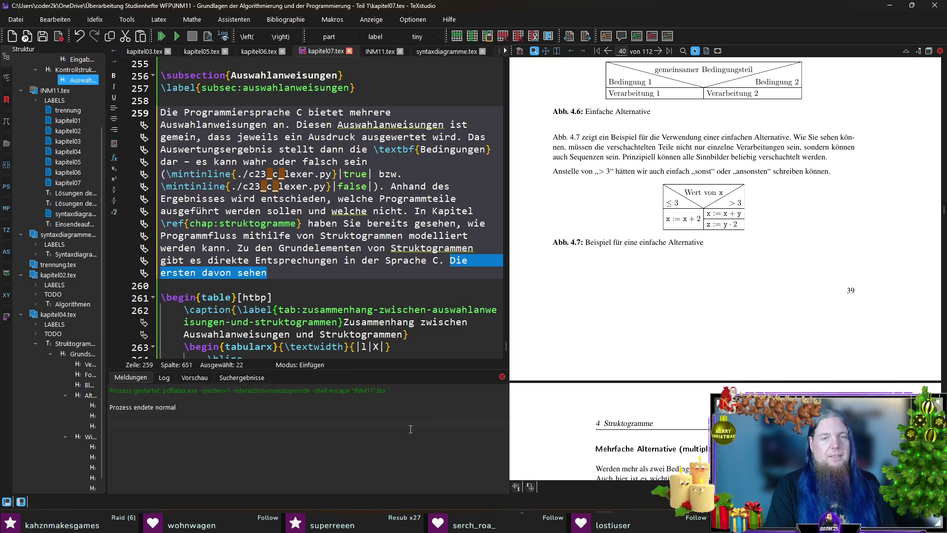
{"action": "type", "text": "Die Entsprechungen"}
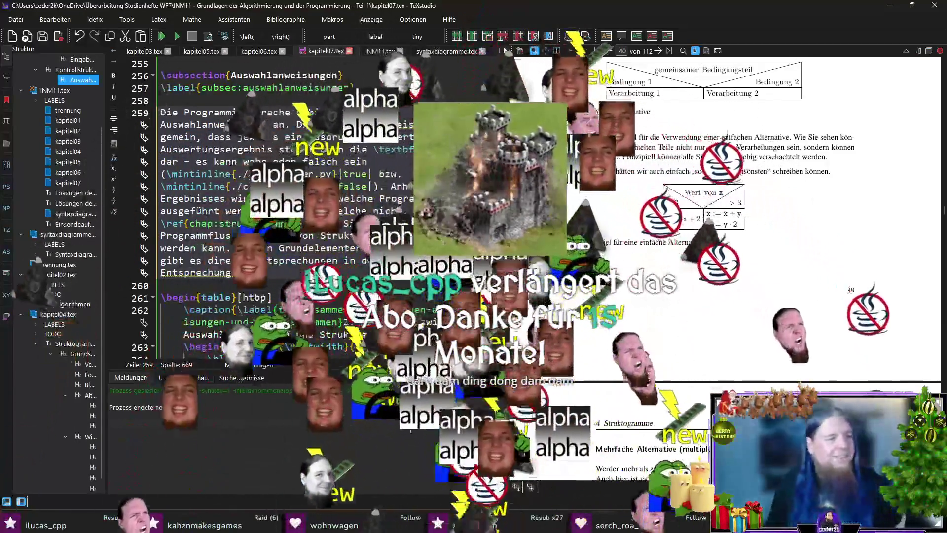
Continue line 259 with 'Für die Auswahlanweisungen, die C zur Verfügung stellt, finden Sie in Tabelle'.
{"action": "scroll", "coordinate": [440, 237], "scroll_direction": "down", "scroll_amount": 1}
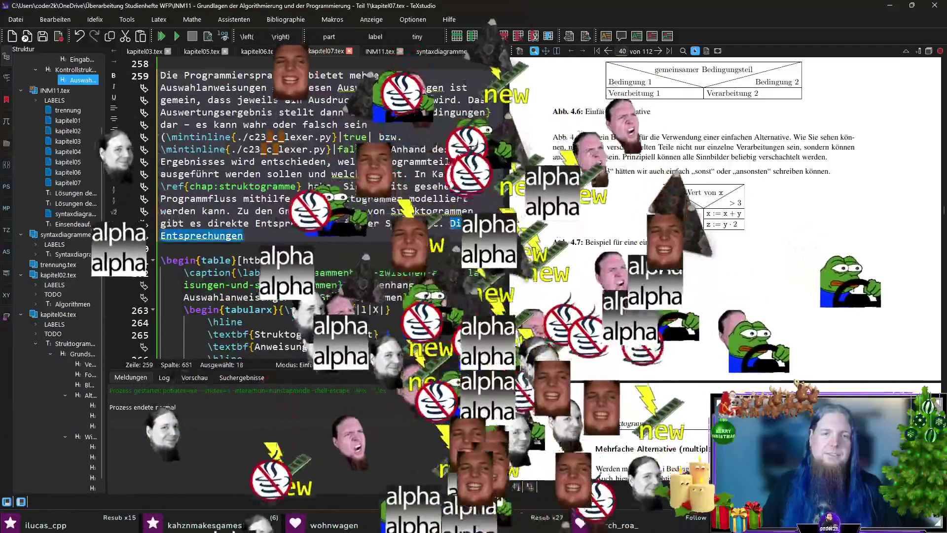
{"action": "double_click", "coordinate": [207, 235]}
{"action": "scroll", "coordinate": [207, 236], "scroll_direction": "up", "scroll_amount": 1}
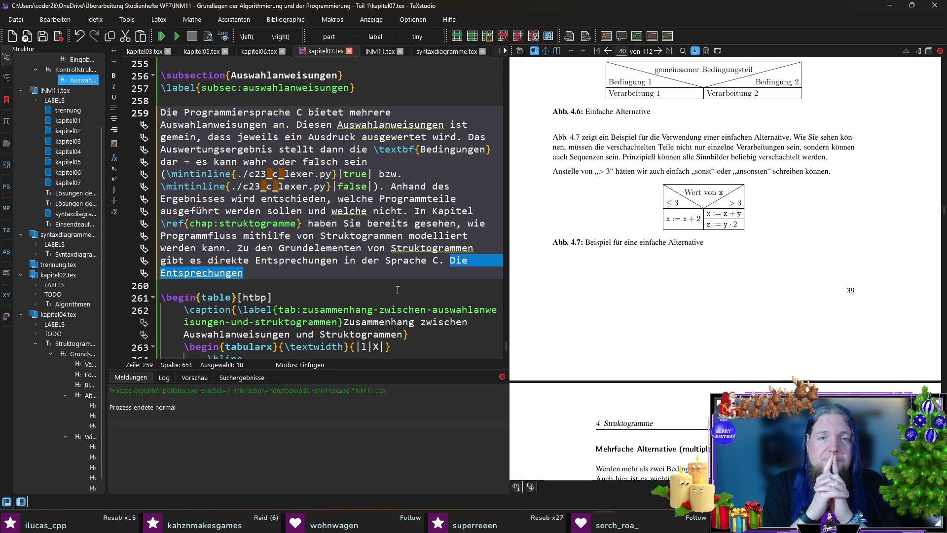
{"action": "type", "text": "Für"}
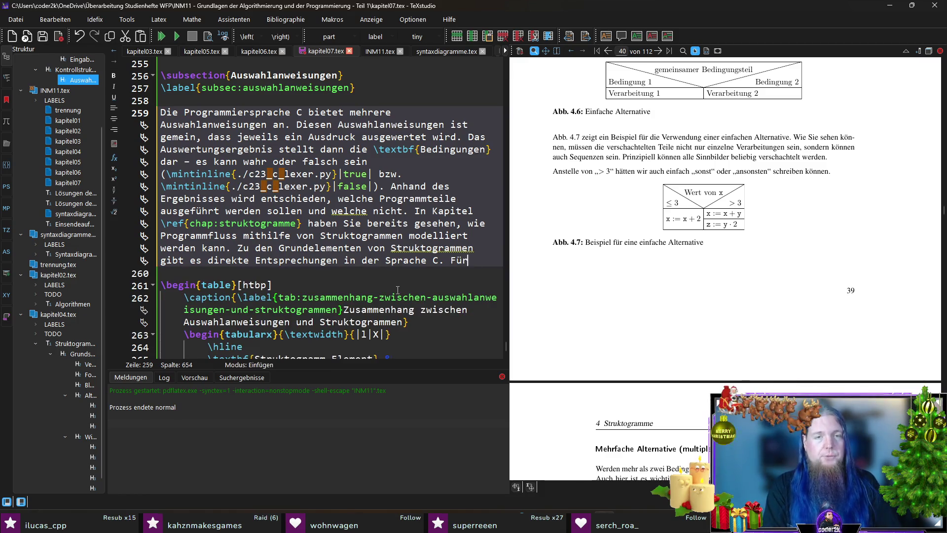
{"action": "type", "text": " die Auswahla"}
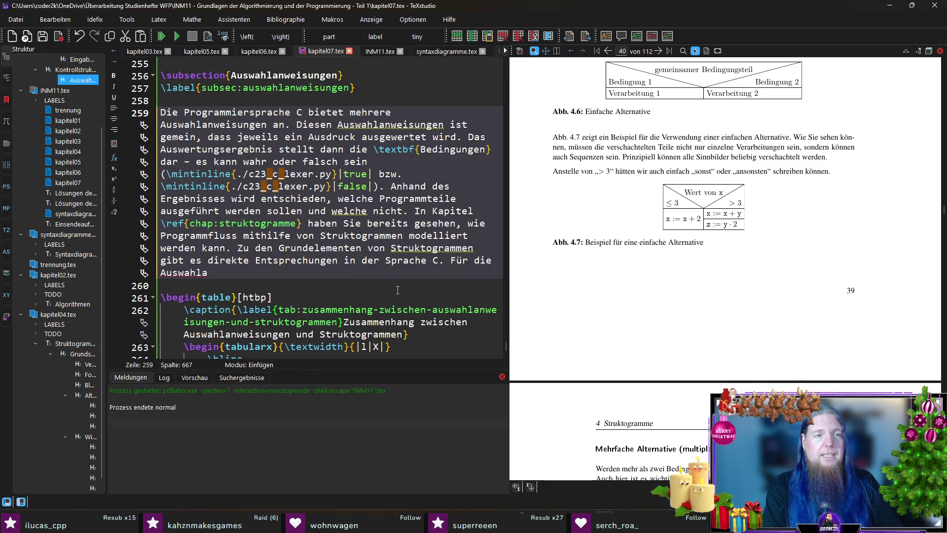
{"action": "type", "text": "nweisungen, die C"}
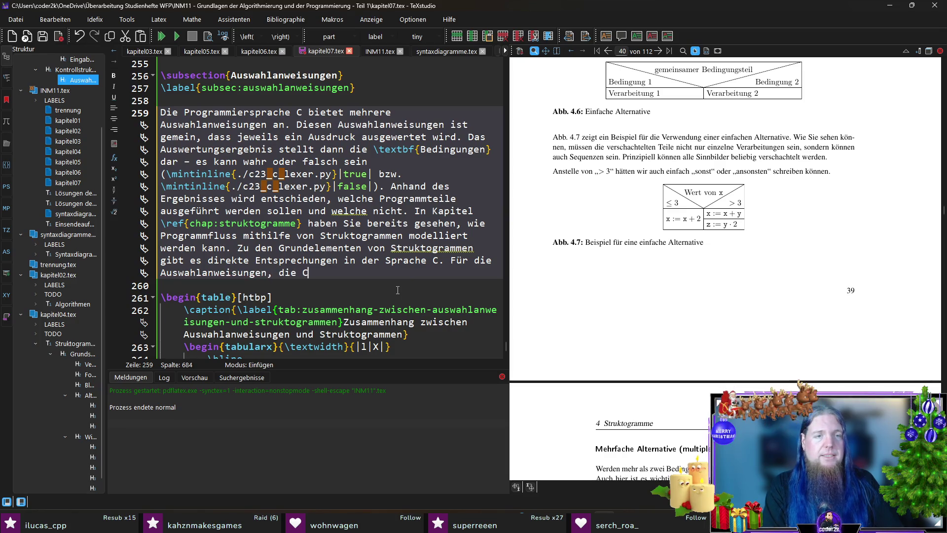
{"action": "type", "text": " zur Verfügung stel"}
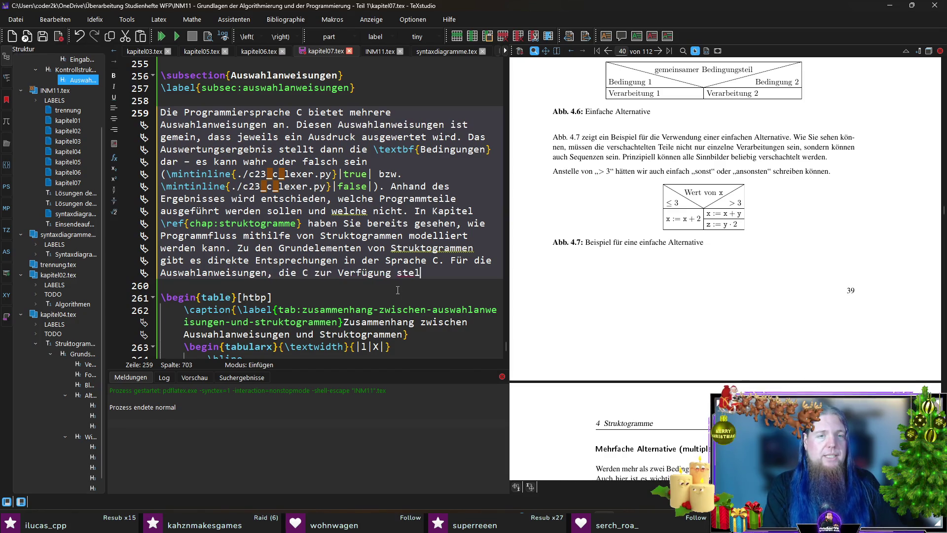
{"action": "type", "text": "lt, finden Sie in Tabelle"}
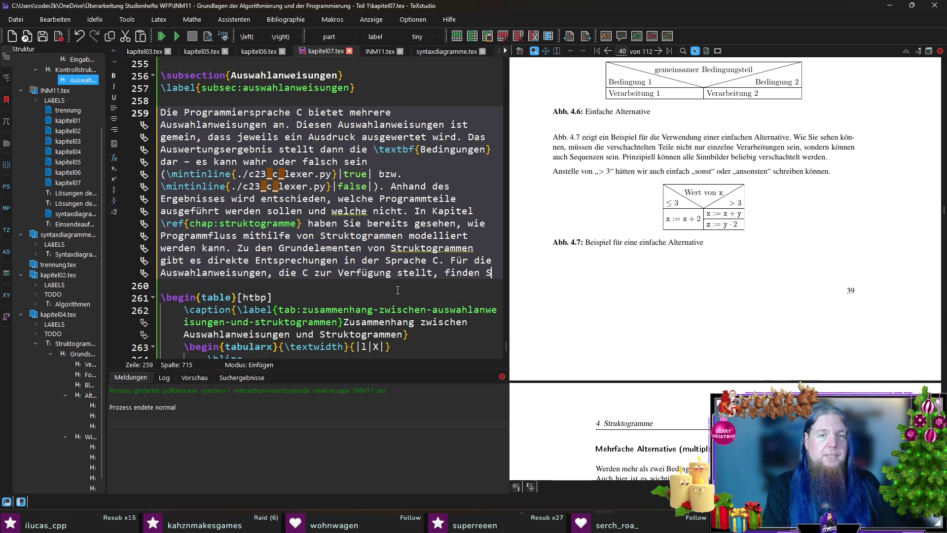
{"action": "scroll", "coordinate": [398, 290], "scroll_direction": "down", "scroll_amount": 10}
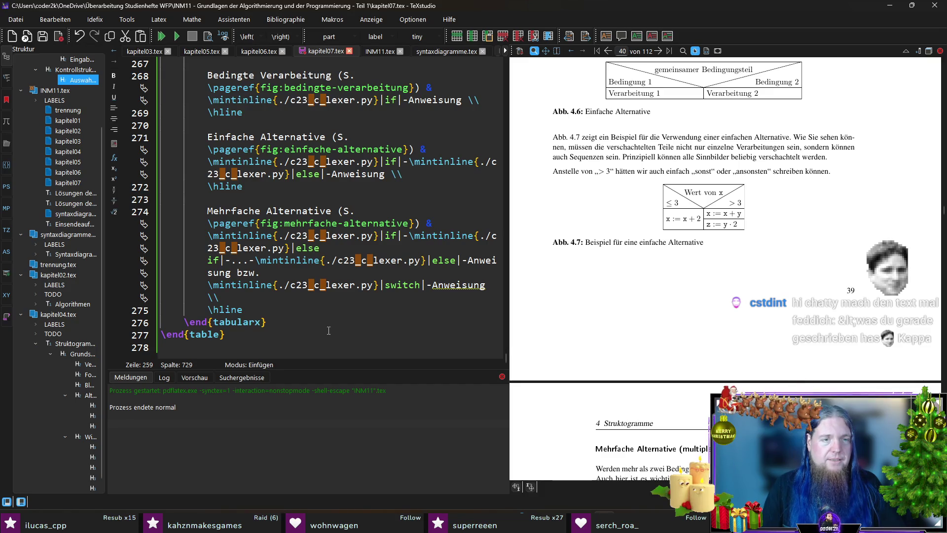
{"action": "scroll", "coordinate": [329, 331], "scroll_direction": "up", "scroll_amount": 6}
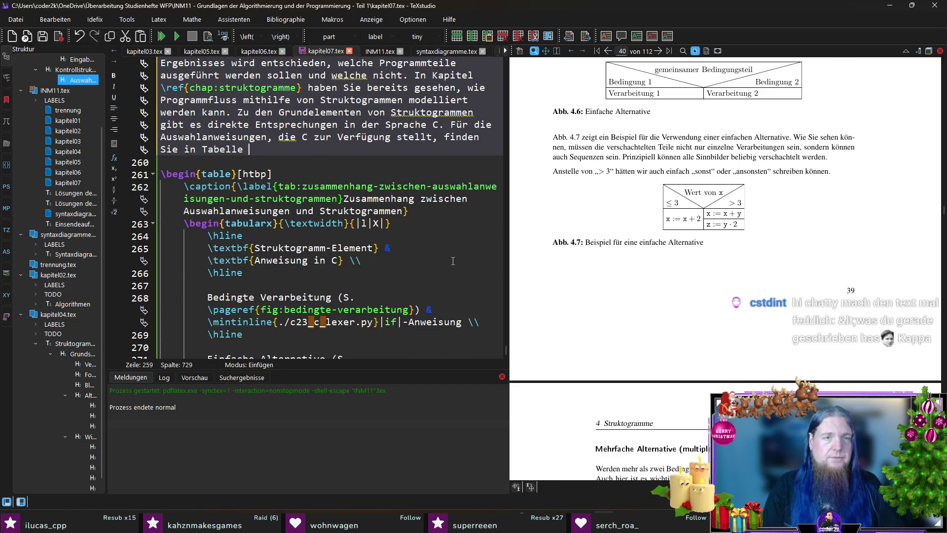
Reference tab:zusammenhang-zwischen-auswahlanweisungen-und-struktogrammen, add 'die dazugehörigen Struktogrammelemente.', then save and compile.
{"action": "type", "text": "\\ref{"}
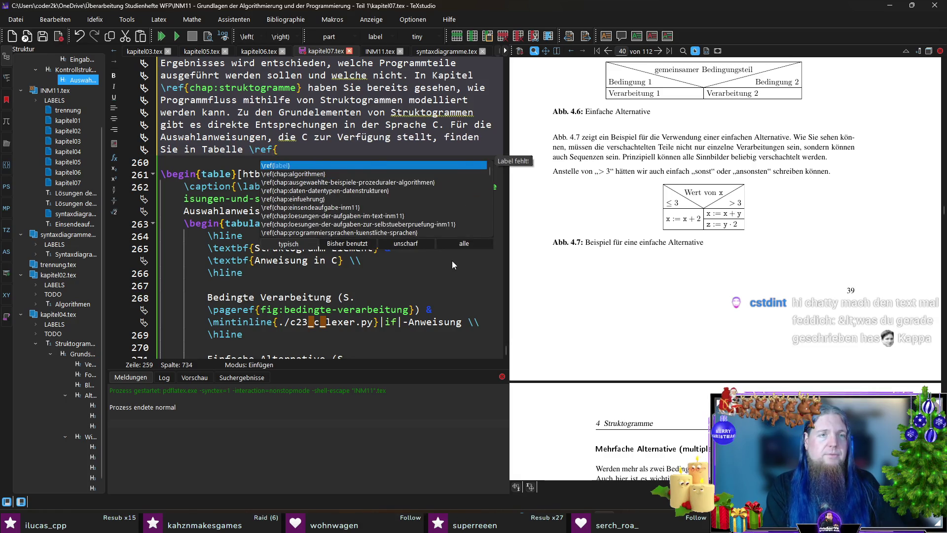
{"action": "type", "text": "tab:zusamm"}
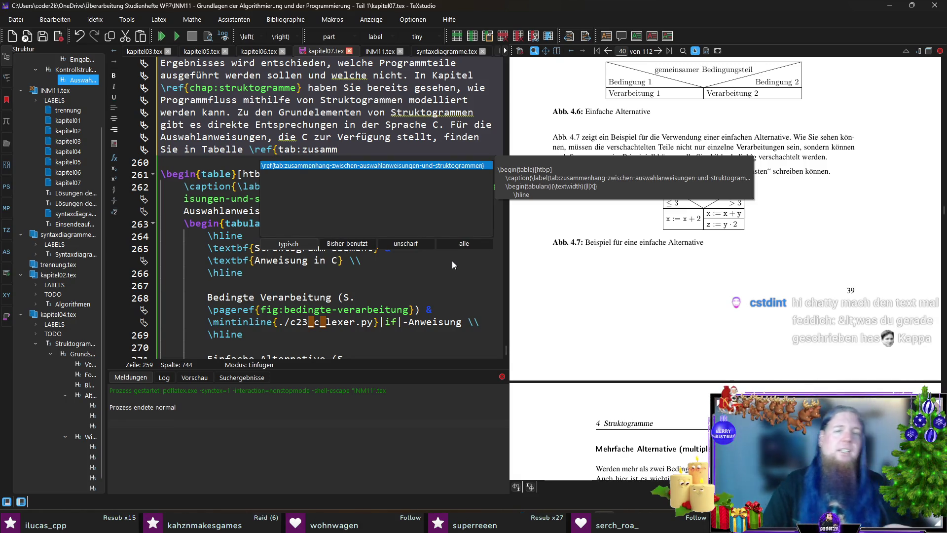
{"action": "key", "text": "Return"}
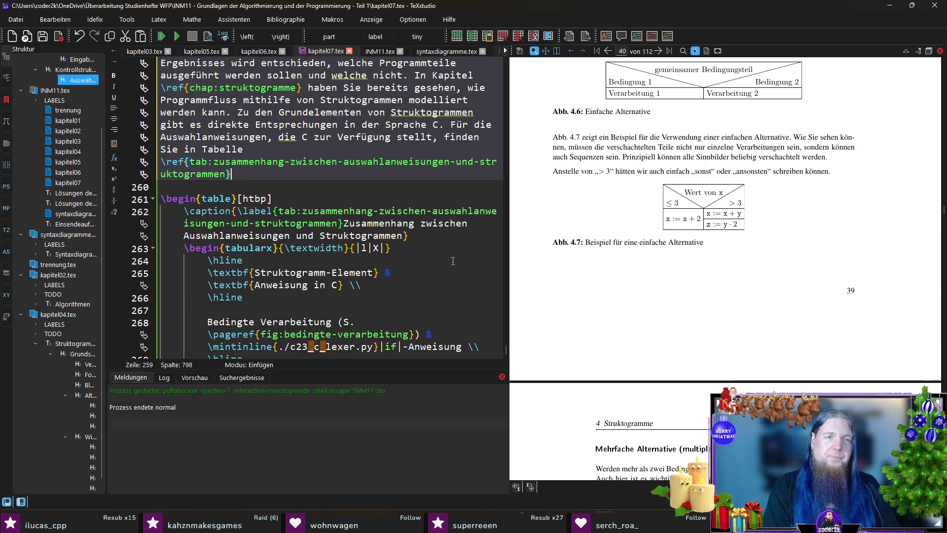
{"action": "type", "text": "die dazugehörigen Struktogrammelemente."}
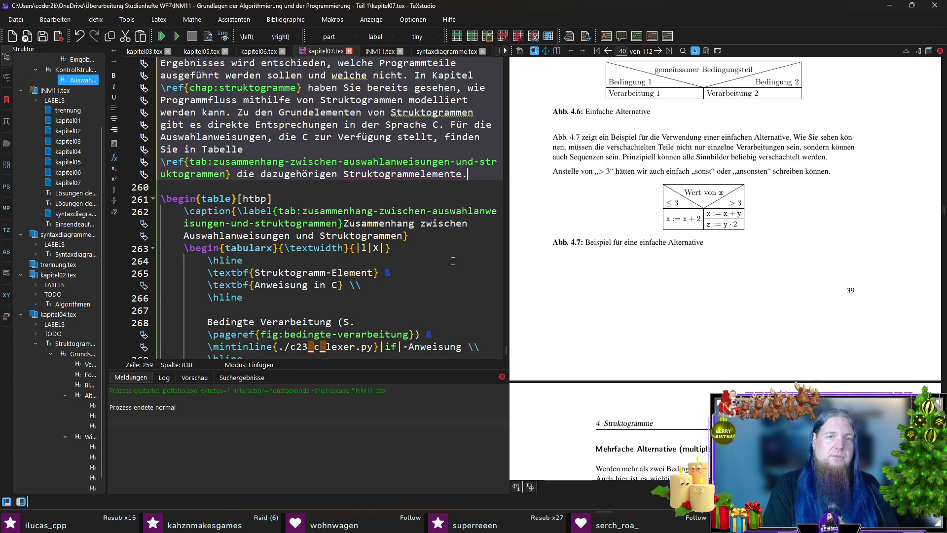
{"action": "key", "text": "F5"}
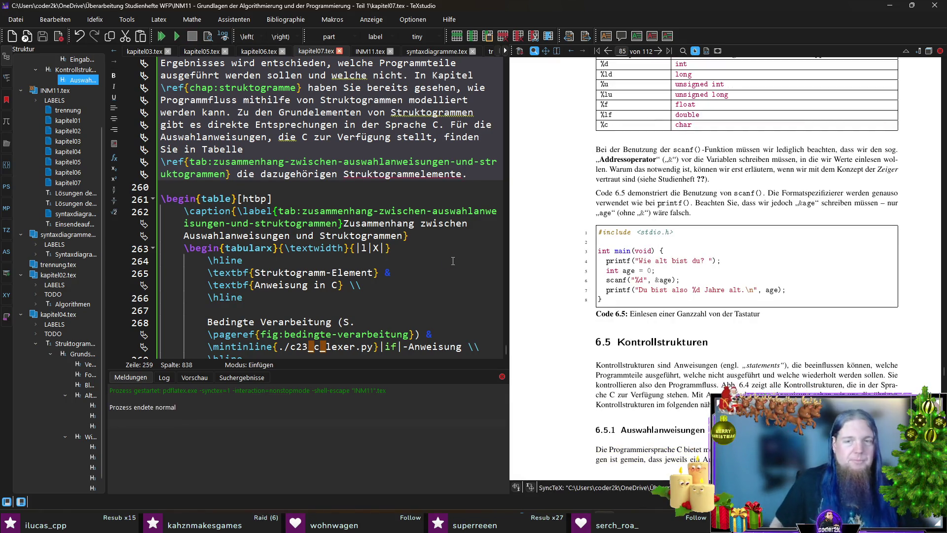
Scroll the PDF preview to section 6.5.1 on page 84 and the Kontrollstrukturen diagram.
{"action": "scroll", "coordinate": [730, 315], "scroll_direction": "down", "scroll_amount": 5}
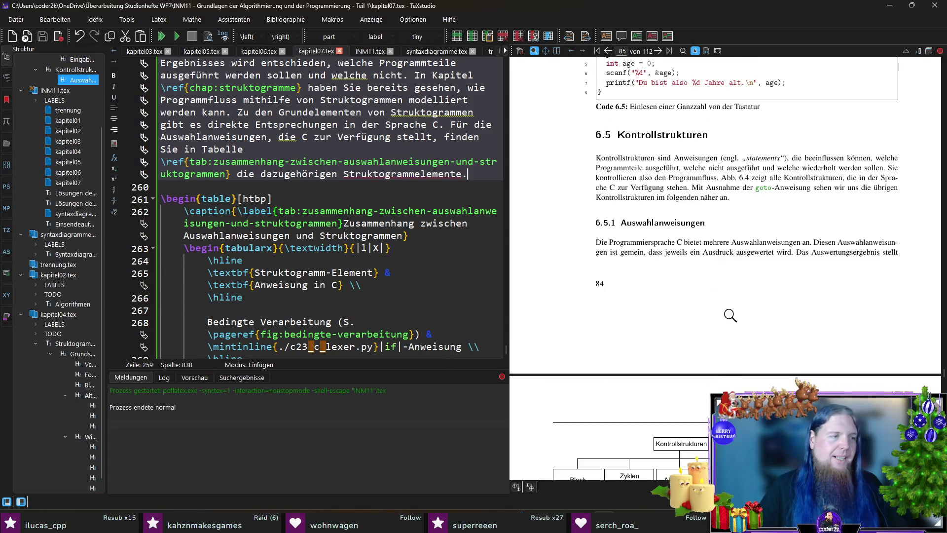
{"action": "scroll", "coordinate": [647, 289], "scroll_direction": "up", "scroll_amount": 2}
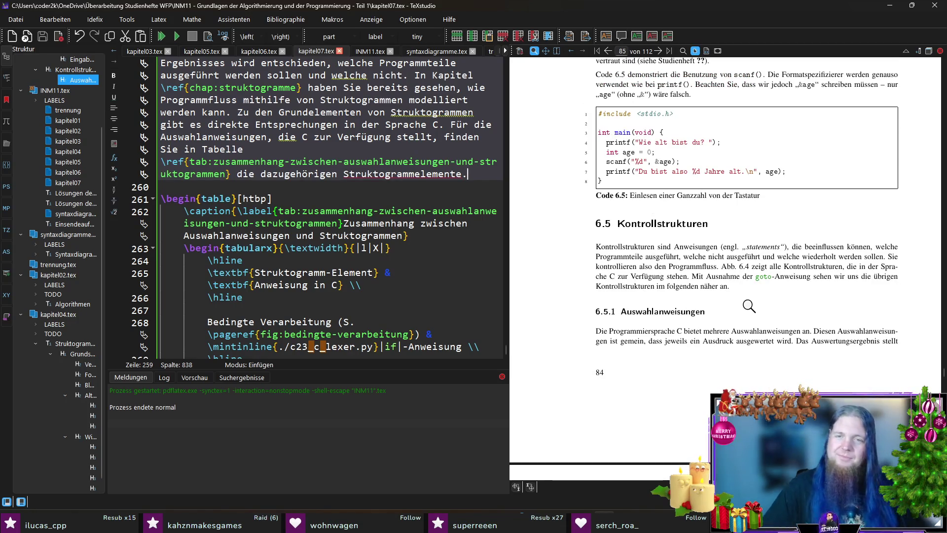
{"action": "scroll", "coordinate": [725, 313], "scroll_direction": "down", "scroll_amount": 2}
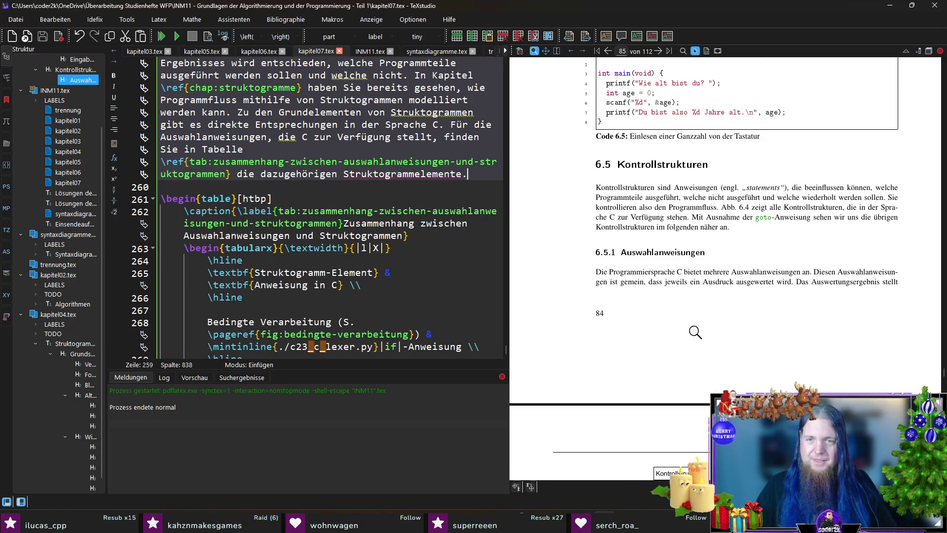
{"action": "scroll", "coordinate": [643, 291], "scroll_direction": "down", "scroll_amount": 1}
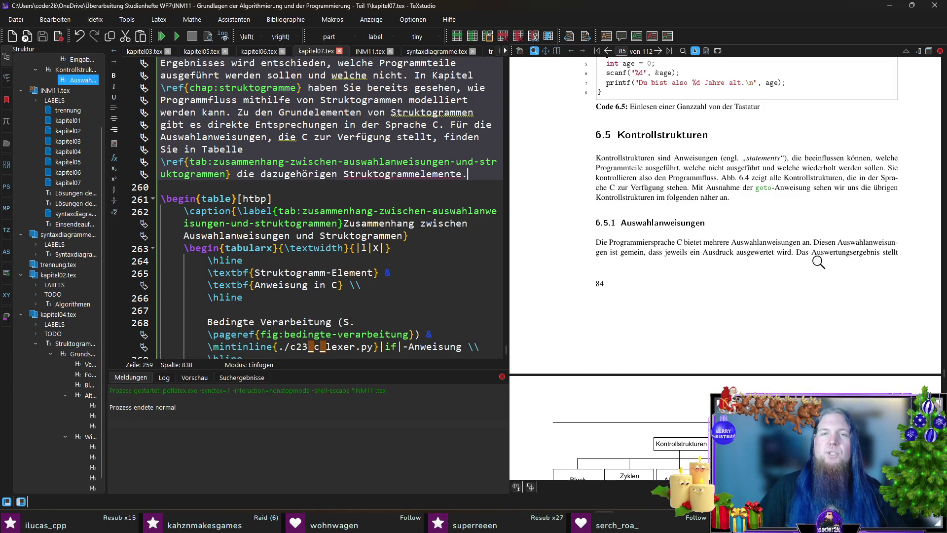
{"action": "scroll", "coordinate": [821, 261], "scroll_direction": "down", "scroll_amount": 2}
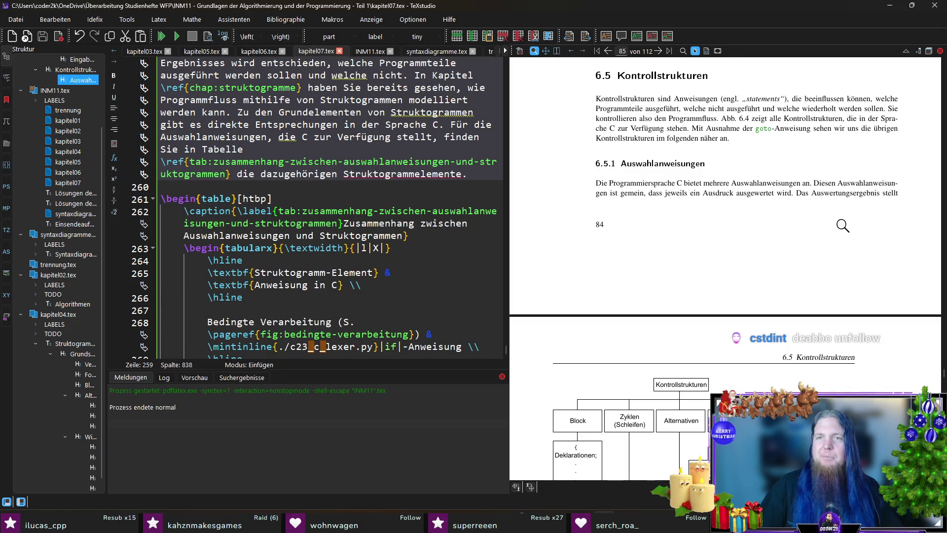
{"action": "scroll", "coordinate": [842, 218], "scroll_direction": "down", "scroll_amount": 1}
{"action": "scroll", "coordinate": [842, 218], "scroll_direction": "down", "scroll_amount": 1}
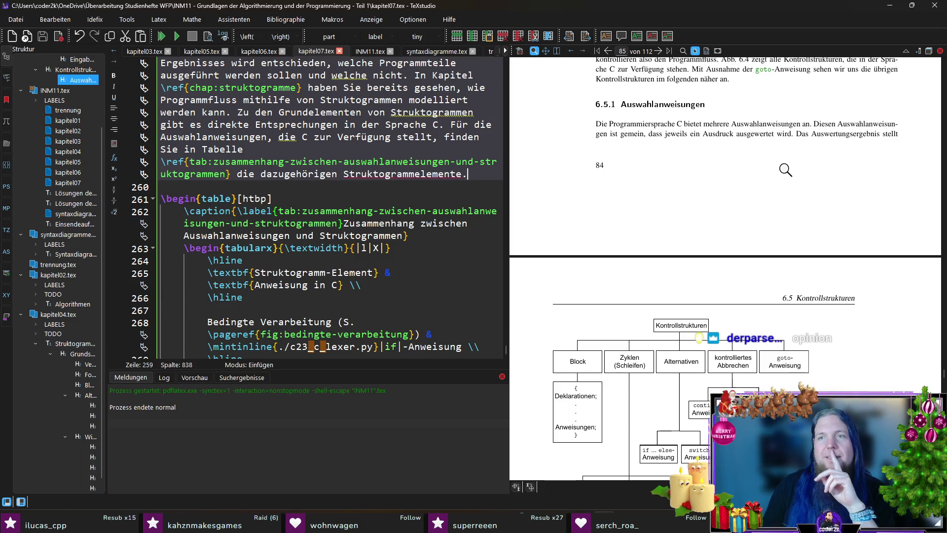
{"action": "left_click_drag", "start_coordinate": [737, 136], "coordinate": [744, 145]}
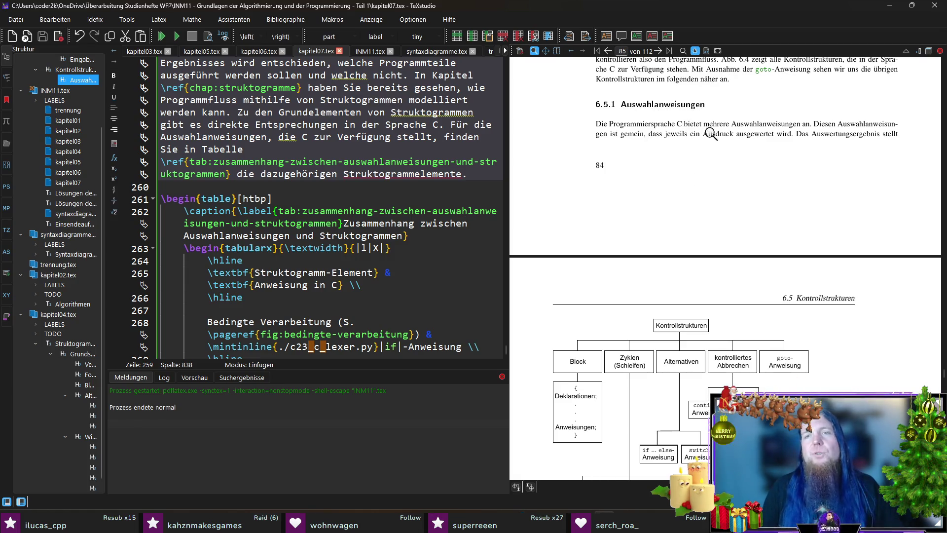
Insert '– die \textbf{Bedingung} –' before 'ausgewertet' and save the file.
{"action": "left_click", "coordinate": [713, 134], "text": "ctrl"}
{"action": "left_click", "coordinate": [362, 149]}
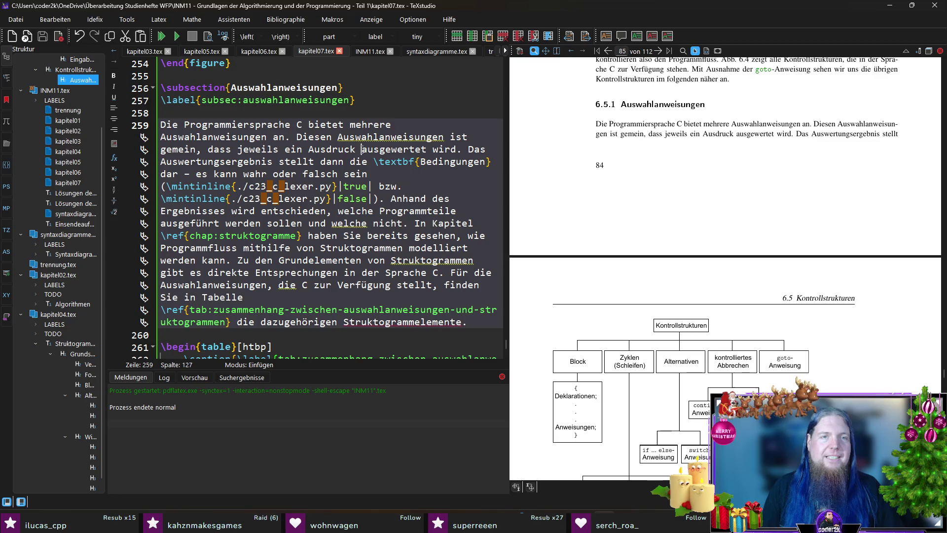
{"action": "type", "text": "- die \textbf{"}
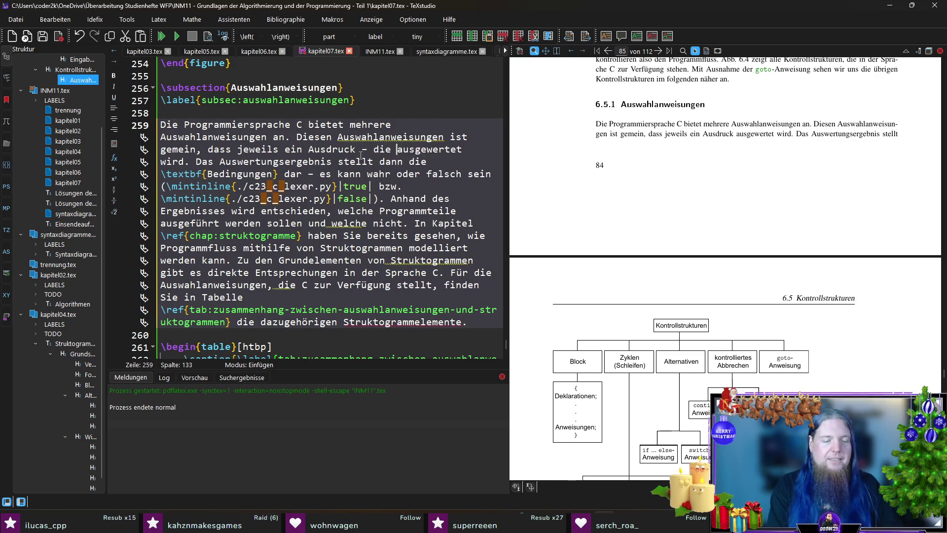
{"action": "type", "text": "Bedingung"}
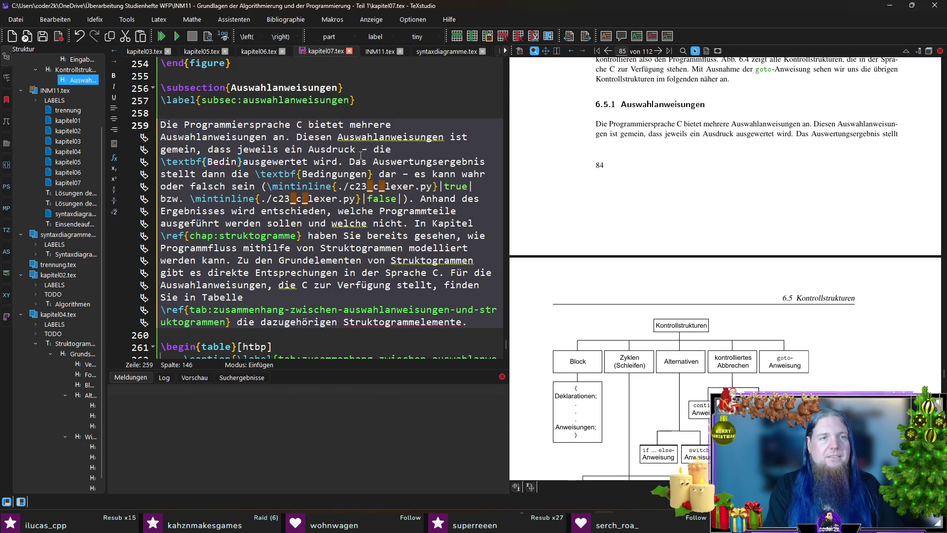
{"action": "type", "text": "} -"}
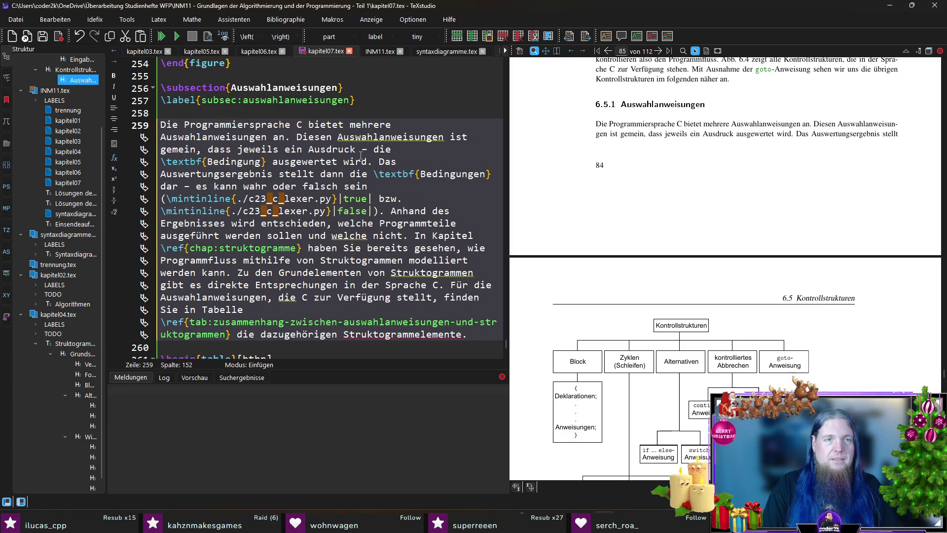
{"action": "key", "text": "ctrl+s"}
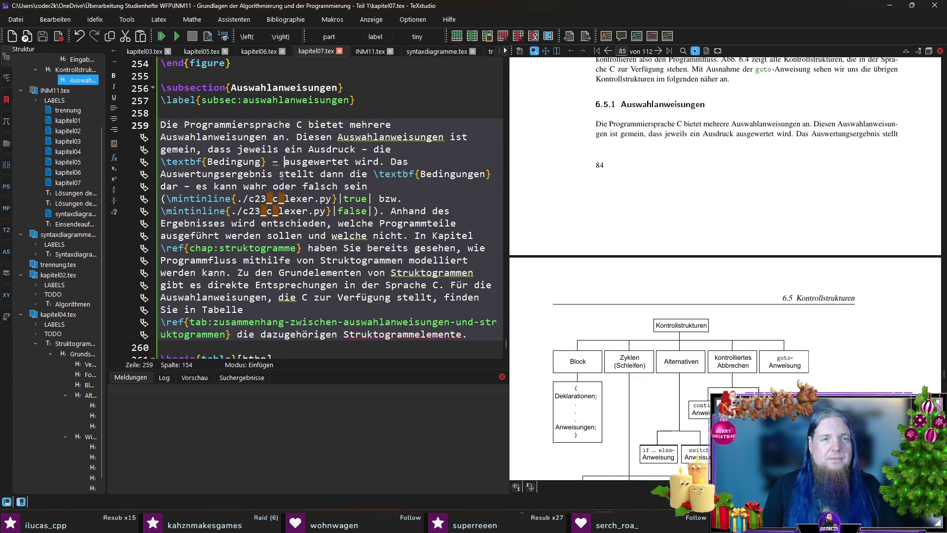
Delete the redundant Bedingungen clause, recompile, and select the true-or-false sentence.
{"action": "left_click_drag", "start_coordinate": [279, 173], "coordinate": [215, 187]}
{"action": "key", "text": "Delete"}
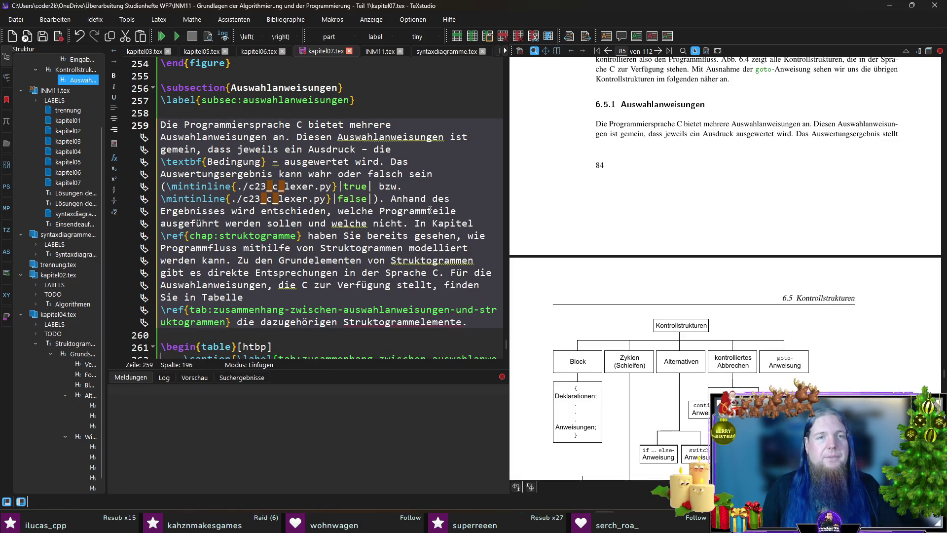
{"action": "key", "text": "ctrl+s"}
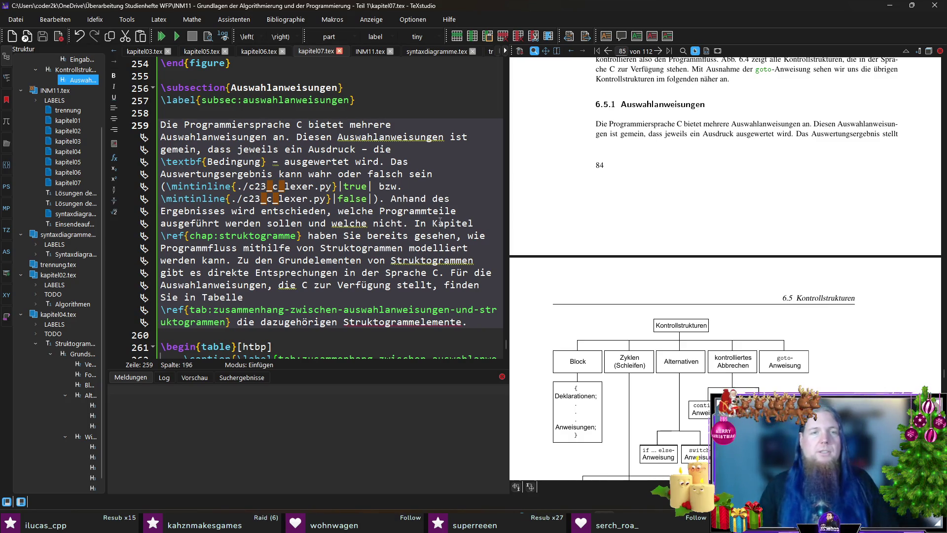
{"action": "key", "text": "F5"}
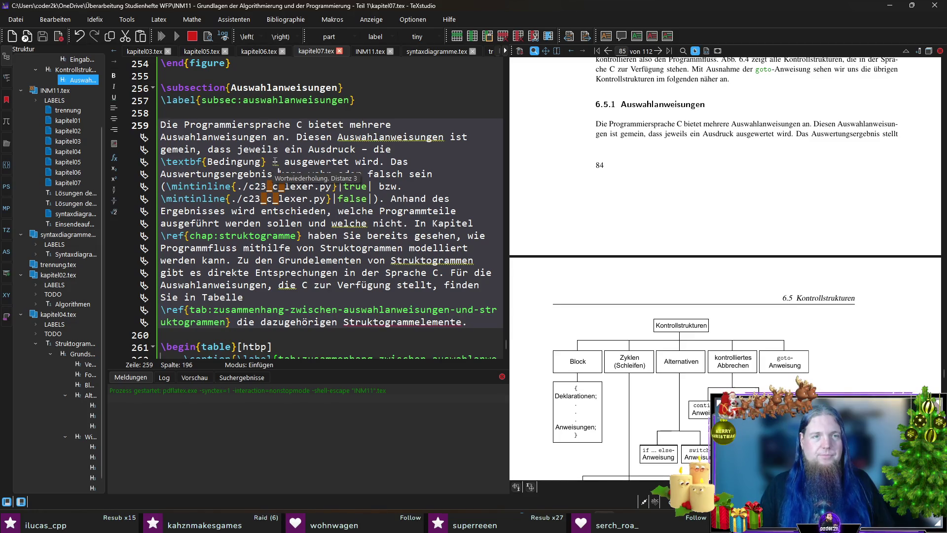
{"action": "key", "text": "Down"}
{"action": "key", "text": "End"}
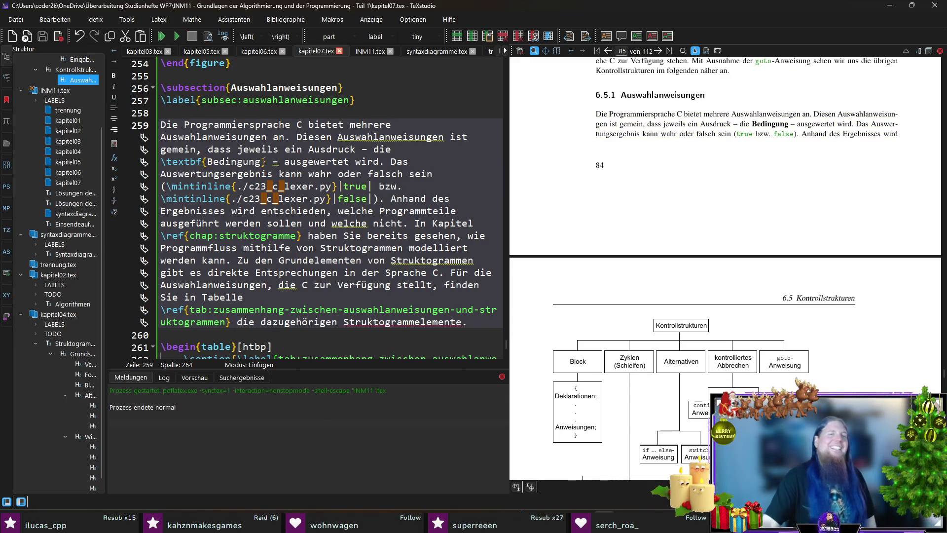
{"action": "double_click", "coordinate": [275, 161]}
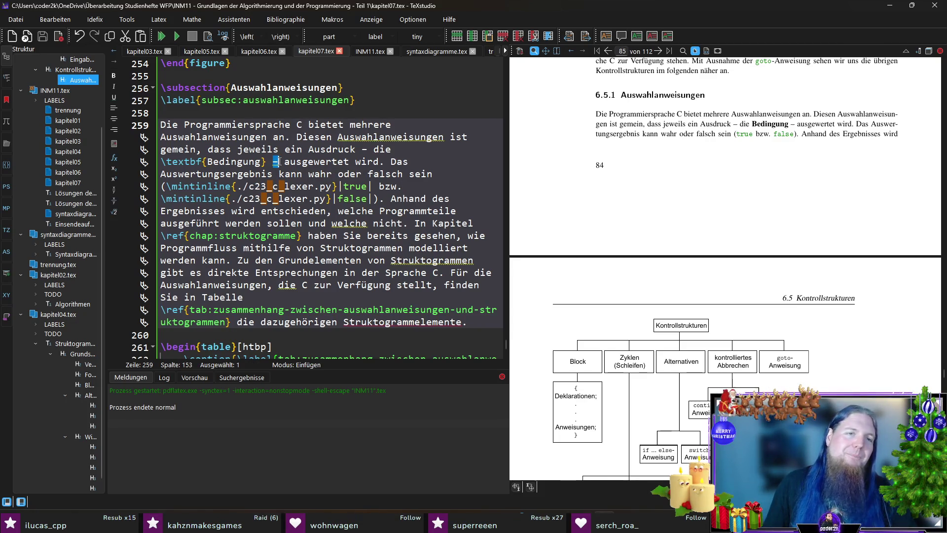
{"action": "key", "text": "Right"}
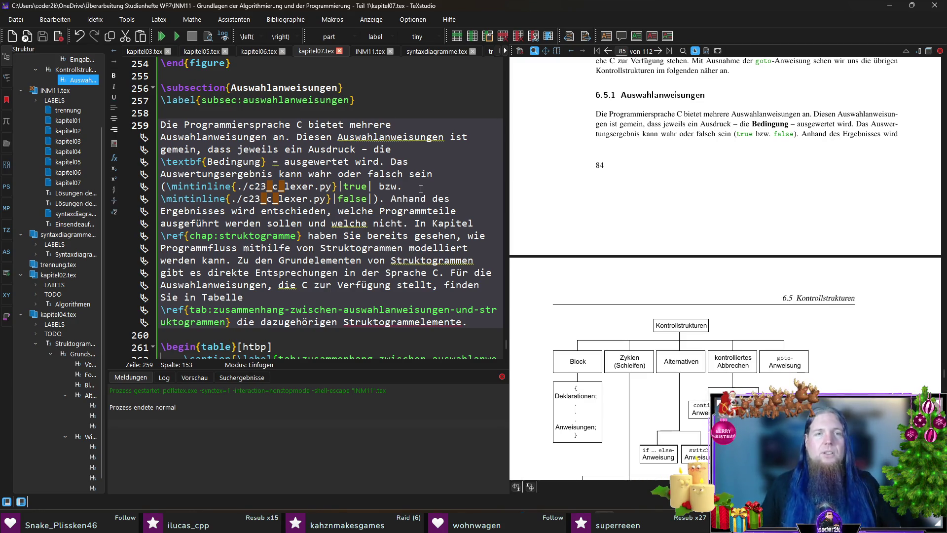
{"action": "left_click_drag", "start_coordinate": [380, 199], "coordinate": [383, 165]}
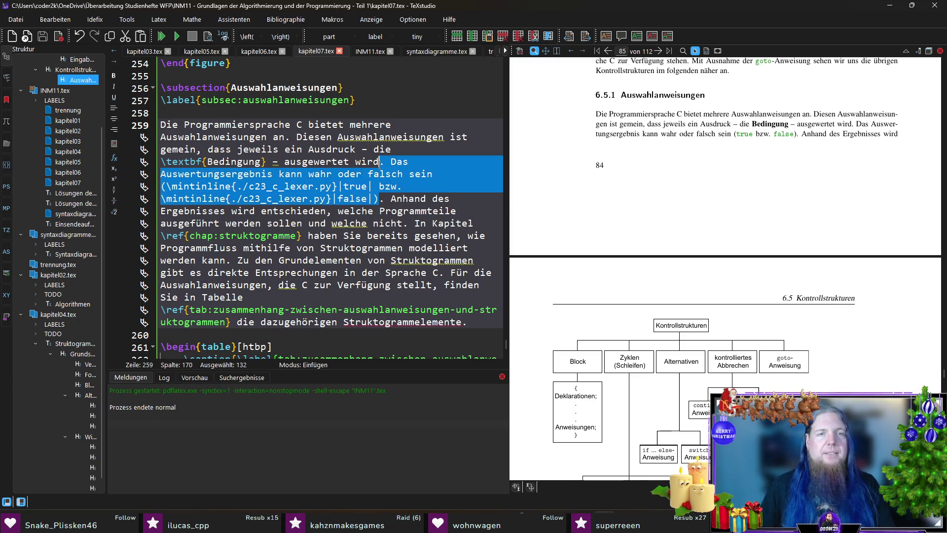
Delete the true-or-false sentence, recompile, and insert 'der Auswertung' after 'Ergebnisses'.
{"action": "key", "text": "Delete"}
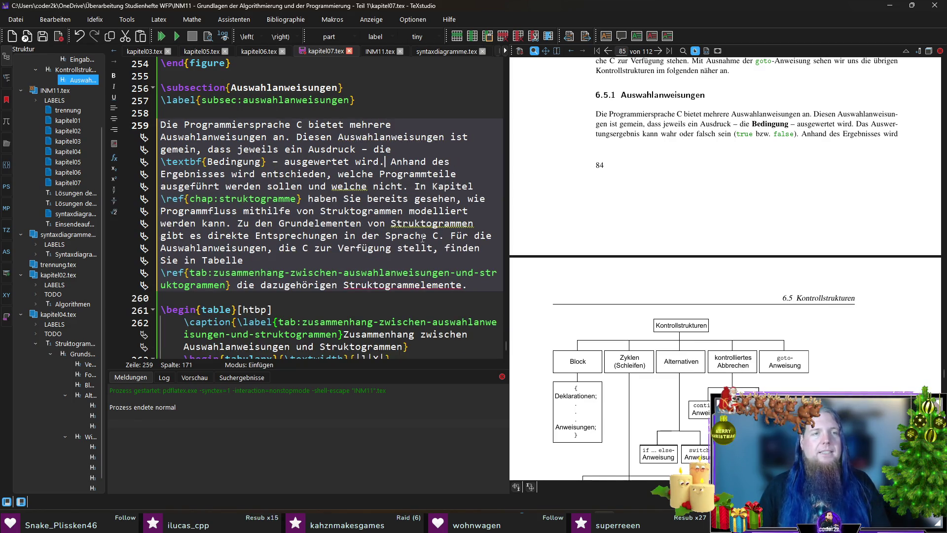
{"action": "mouse_move", "coordinate": [448, 276]}
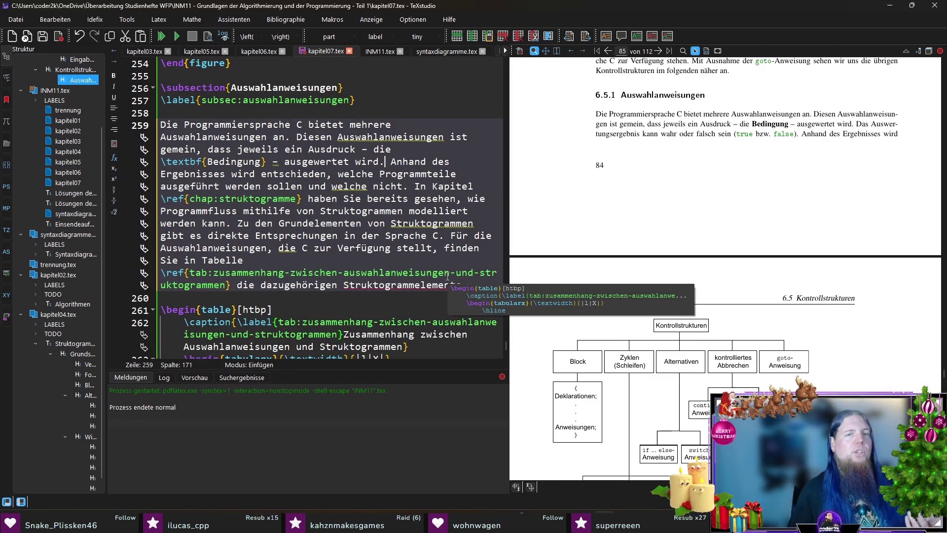
{"action": "key", "text": "ctrl+s"}
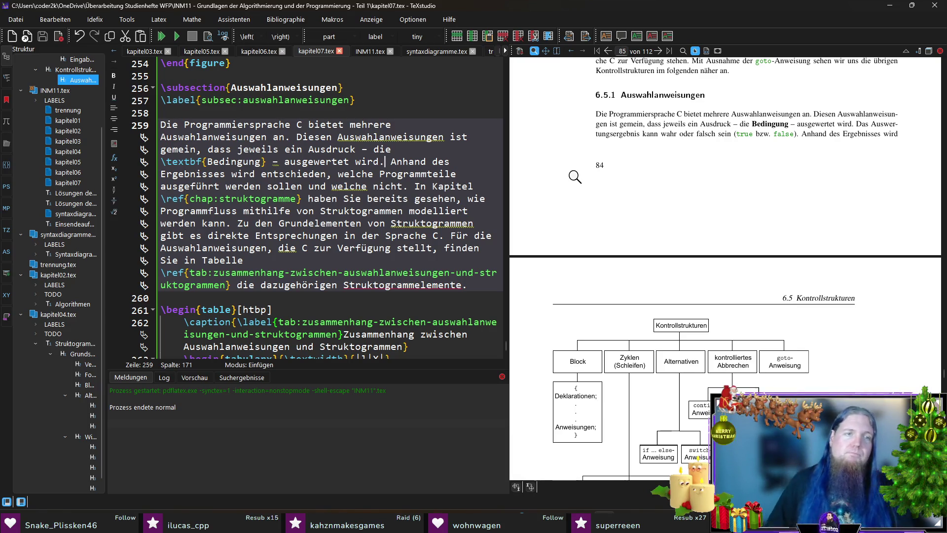
{"action": "key", "text": "F5"}
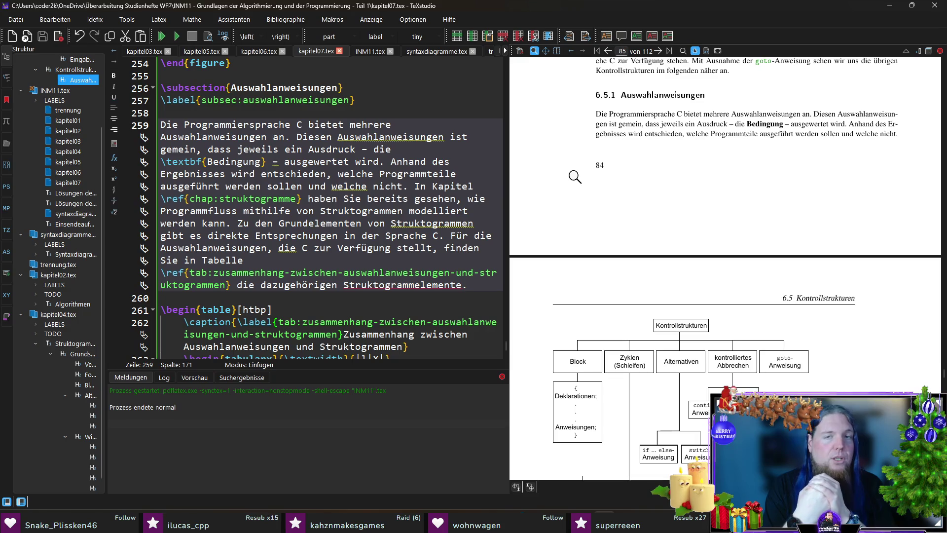
{"action": "left_click", "coordinate": [228, 173]}
{"action": "type", "text": "der Auswe"}
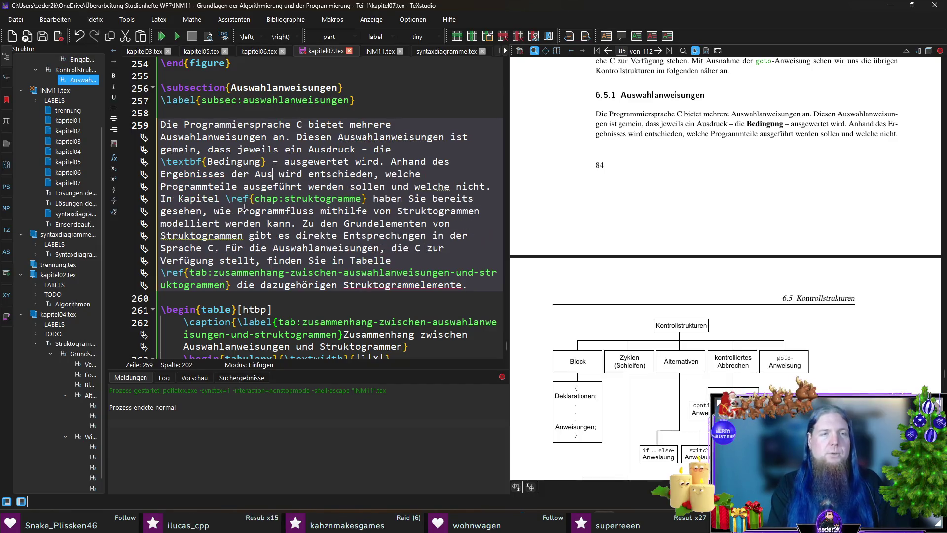
{"action": "type", "text": "rtung"}
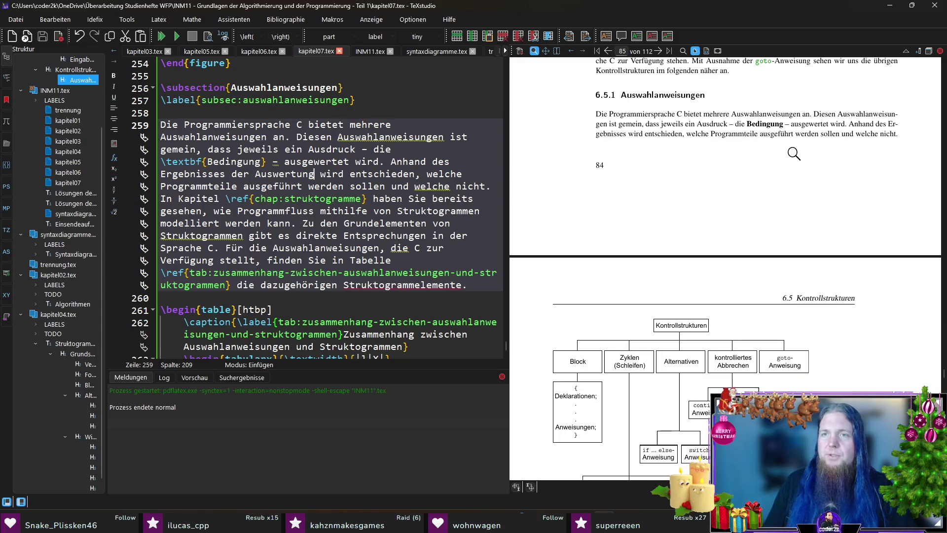
{"action": "scroll", "coordinate": [875, 145], "scroll_direction": "down", "scroll_amount": 3}
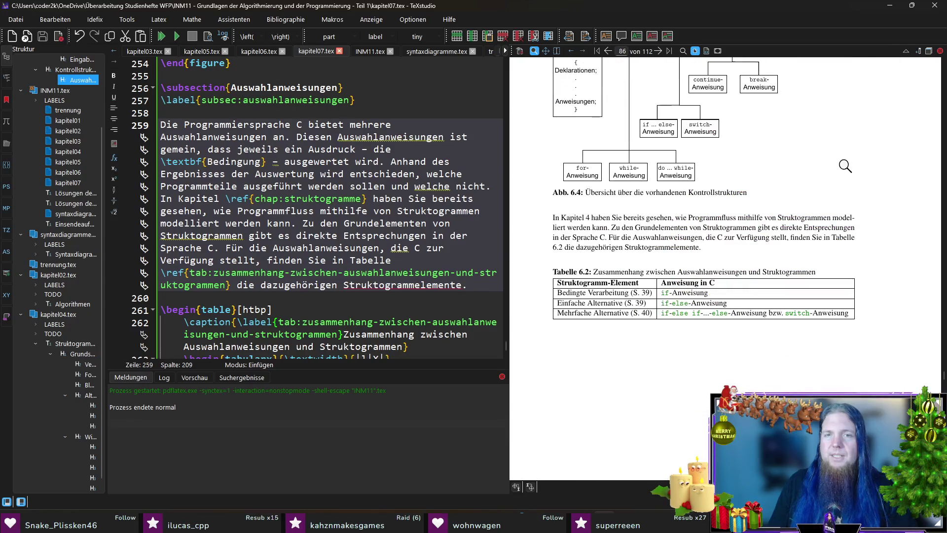
{"action": "scroll", "coordinate": [616, 276], "scroll_direction": "up", "scroll_amount": 1}
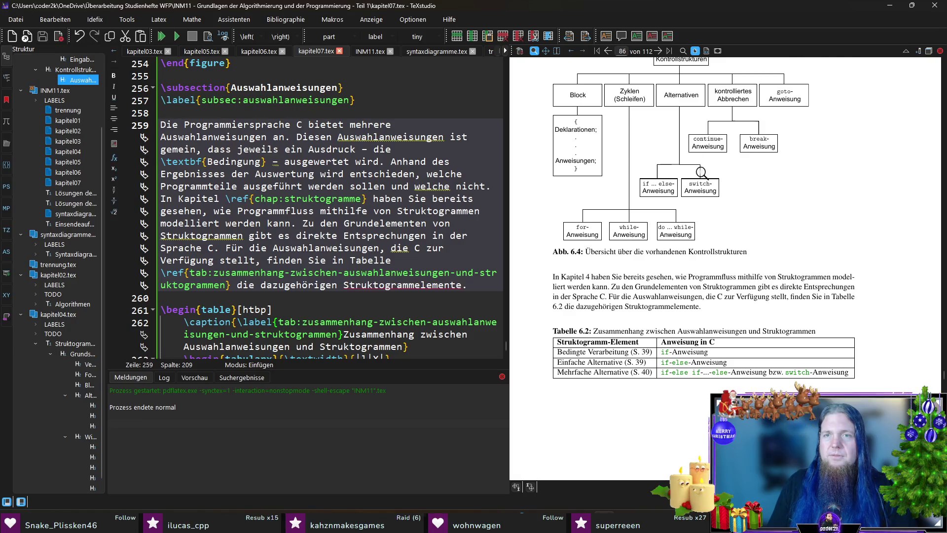
{"action": "scroll", "coordinate": [701, 172], "scroll_direction": "up", "scroll_amount": 1}
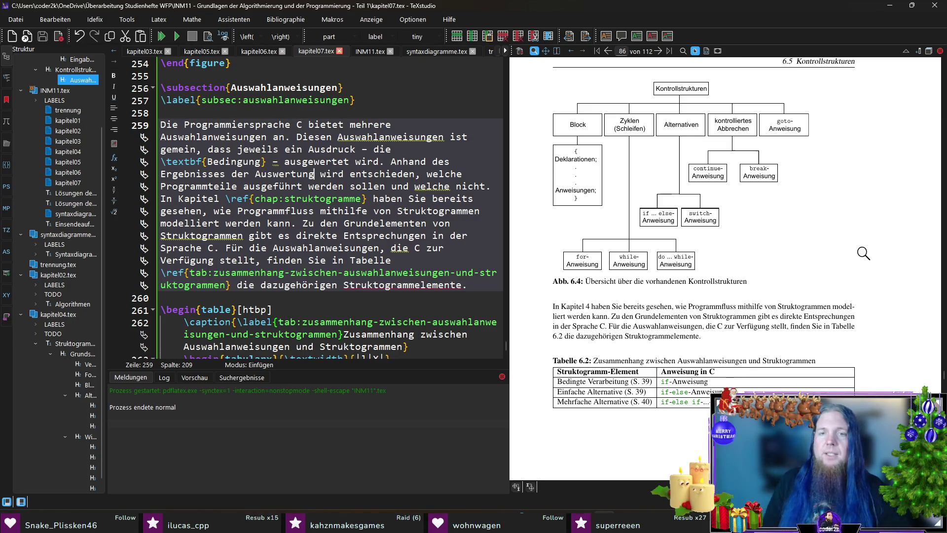
{"action": "scroll", "coordinate": [851, 257], "scroll_direction": "down", "scroll_amount": 1}
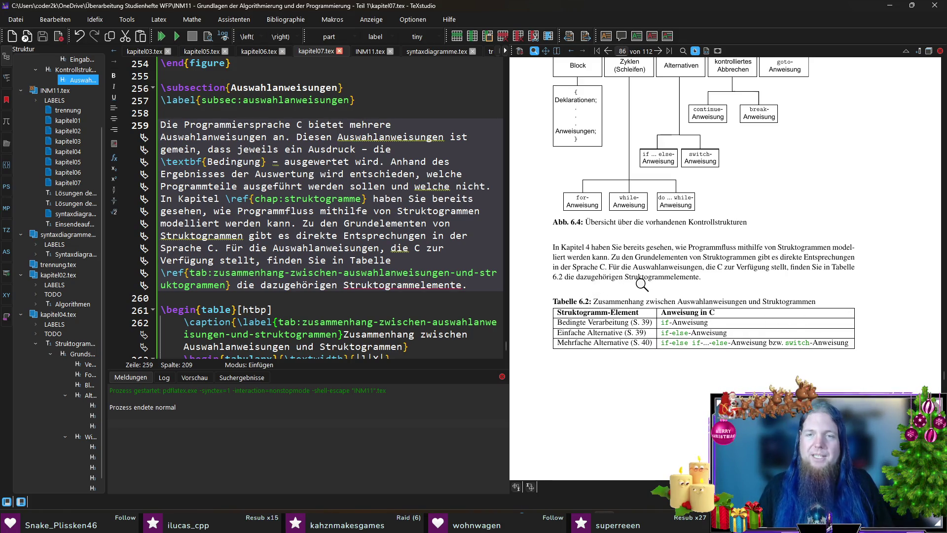
{"action": "scroll", "coordinate": [689, 297], "scroll_direction": "down", "scroll_amount": 1}
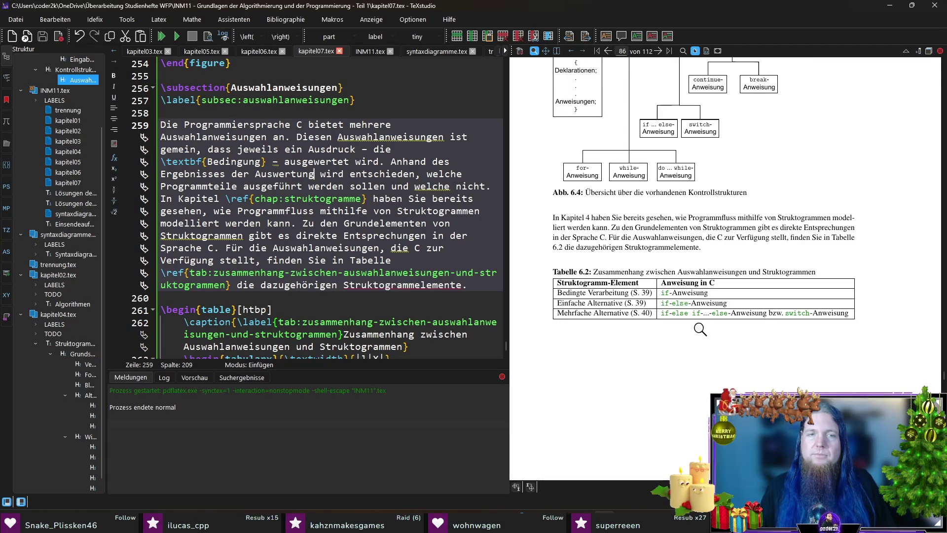
{"action": "scroll", "coordinate": [312, 273], "scroll_direction": "down", "scroll_amount": 10}
{"action": "scroll", "coordinate": [313, 273], "scroll_direction": "up", "scroll_amount": 7}
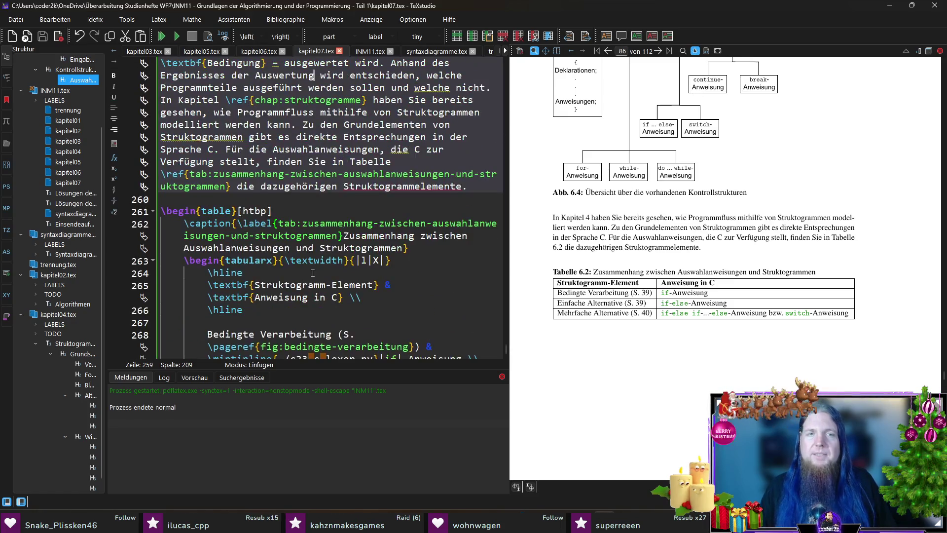
{"action": "scroll", "coordinate": [312, 273], "scroll_direction": "up", "scroll_amount": 1}
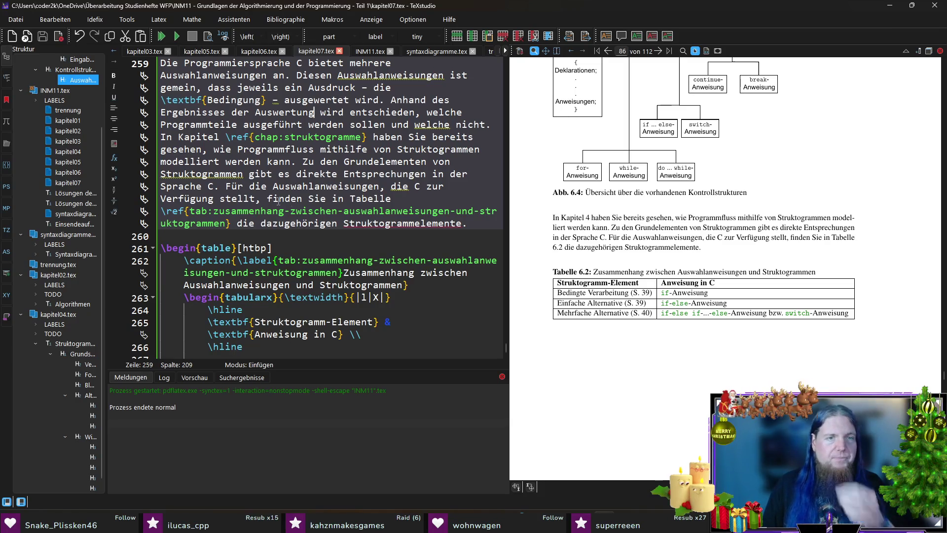
{"action": "left_click", "coordinate": [226, 186]}
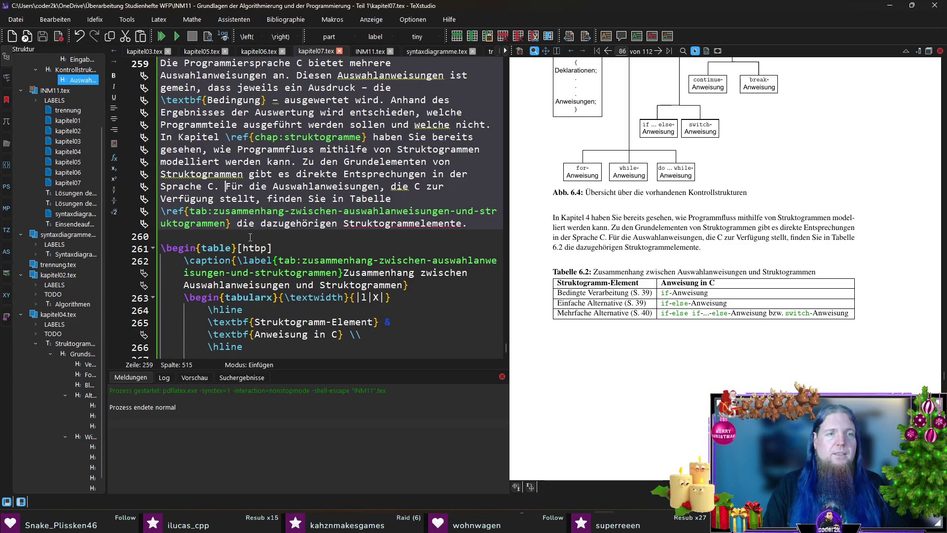
Write the new sentence: relevant Struktogrammelemente and matching C Kontrollstrukturen are in Tabelle \ref.
{"action": "type", "text": "Für die"}
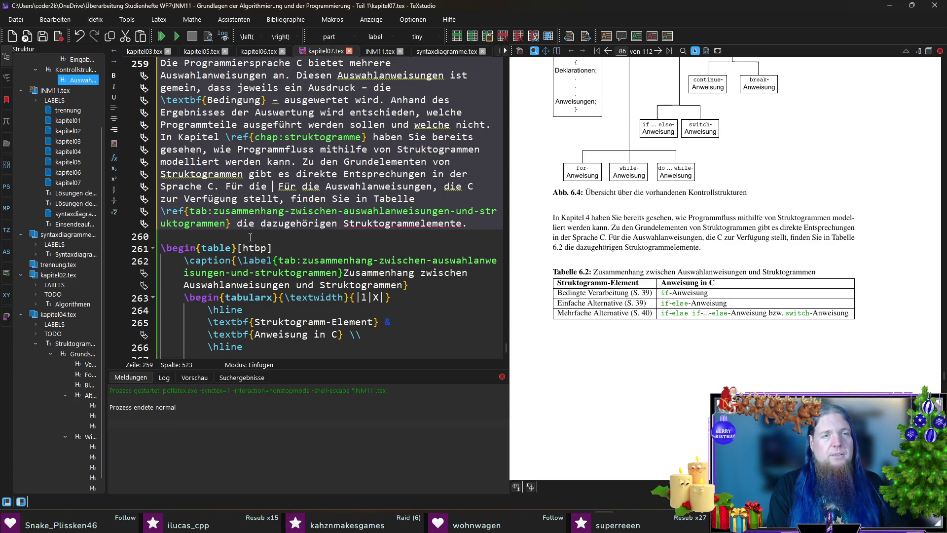
{"action": "type", "text": "in diesem Zusammenhang rele"}
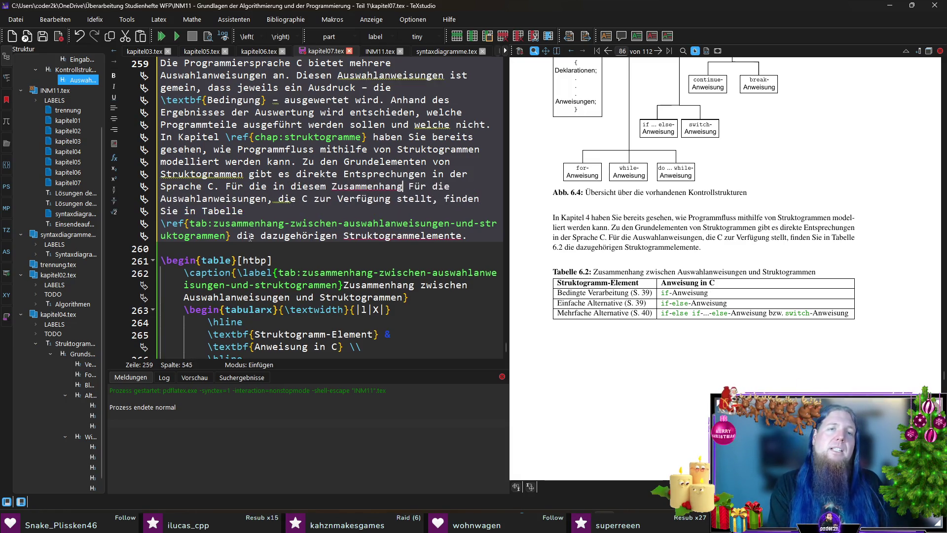
{"action": "type", "text": "vanten Struktogramm"}
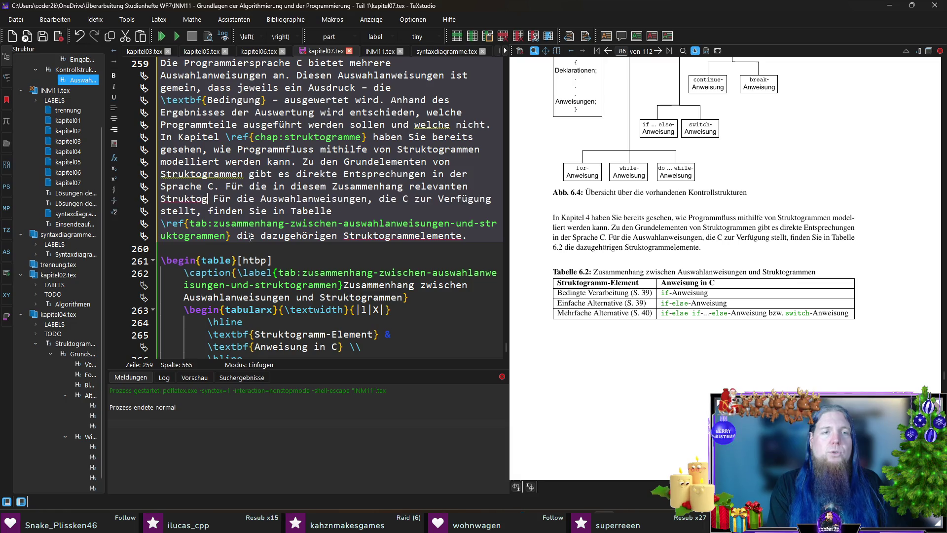
{"action": "type", "text": "elemente"}
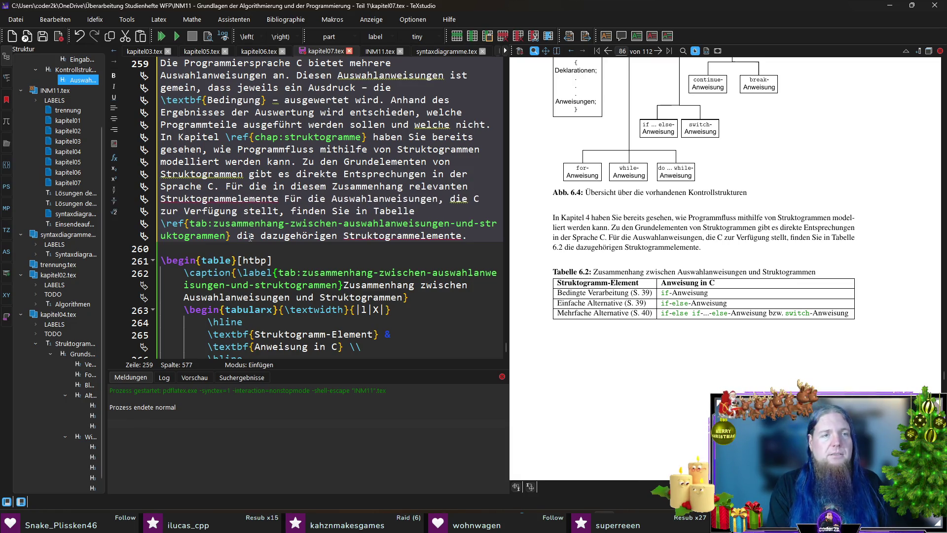
{"action": "type", "text": " finden Sie in Tabelle"}
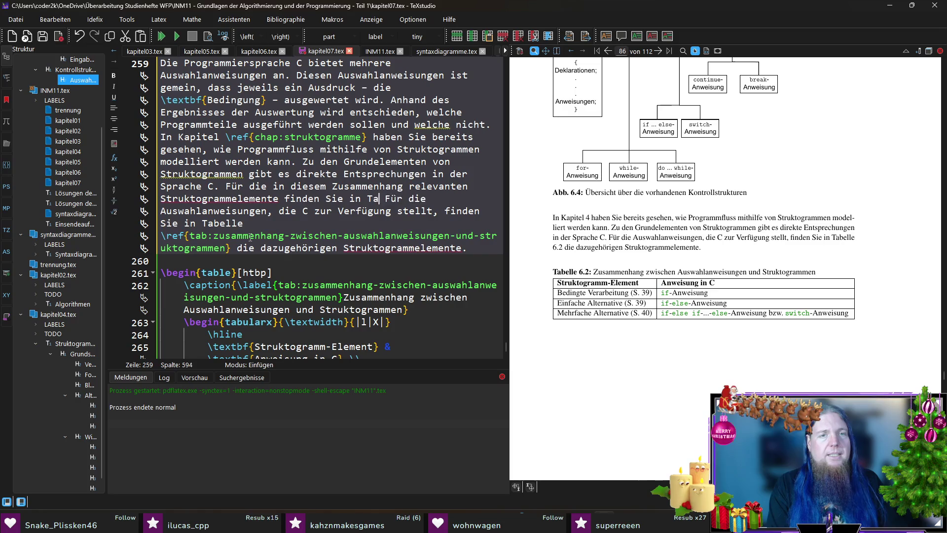
{"action": "key", "text": "Return"}
{"action": "key", "text": "Down"}
{"action": "key", "text": "Down"}
{"action": "key", "text": "shift+Down"}
{"action": "key", "text": "shift+Right"}
{"action": "key", "text": "shift+Right"}
{"action": "key", "text": "shift+Right"}
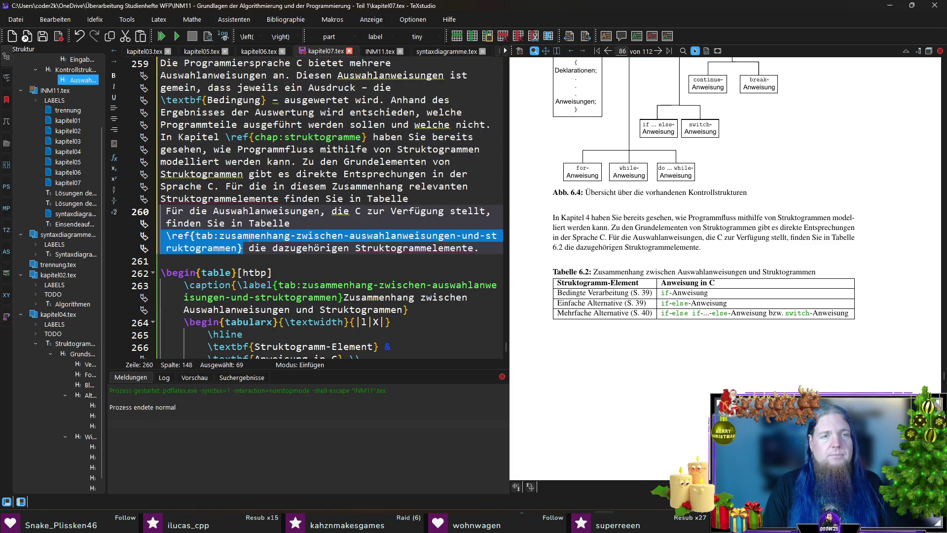
{"action": "key", "text": "Up"}
{"action": "key", "text": "Up"}
{"action": "key", "text": "Up"}
{"action": "type", "text": "\\ref{tab:zusammenhang-zwischen-auswahlanweisungen-und-struktogrammen}"}
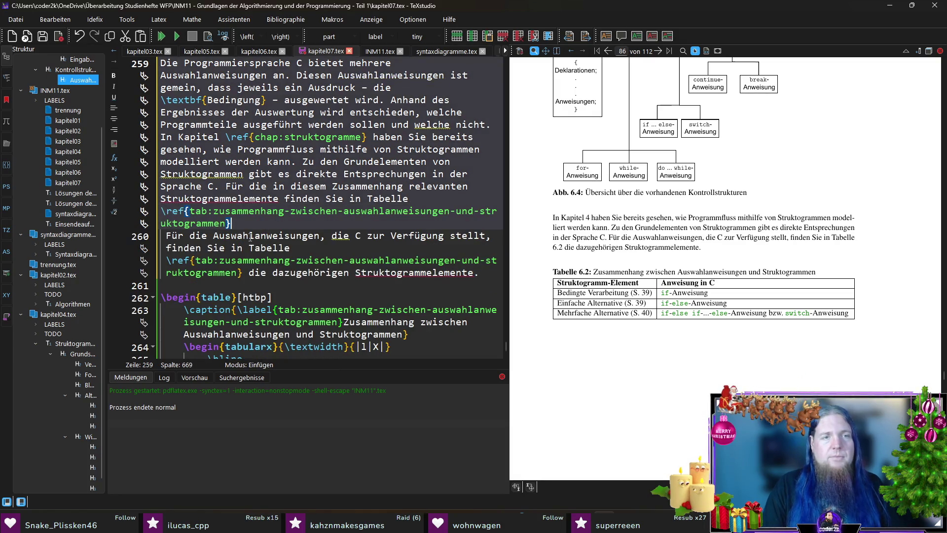
{"action": "type", "text": "die da"}
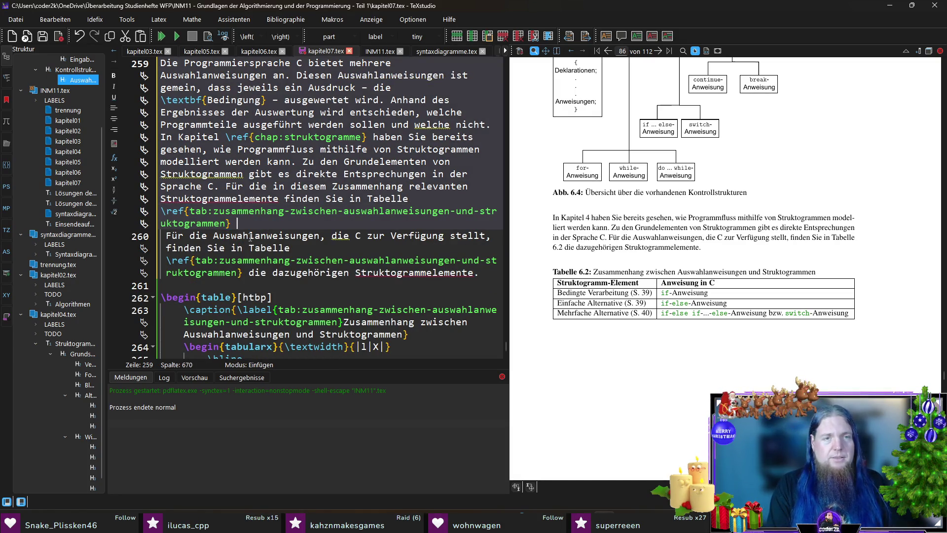
{"action": "type", "text": "zugeh"}
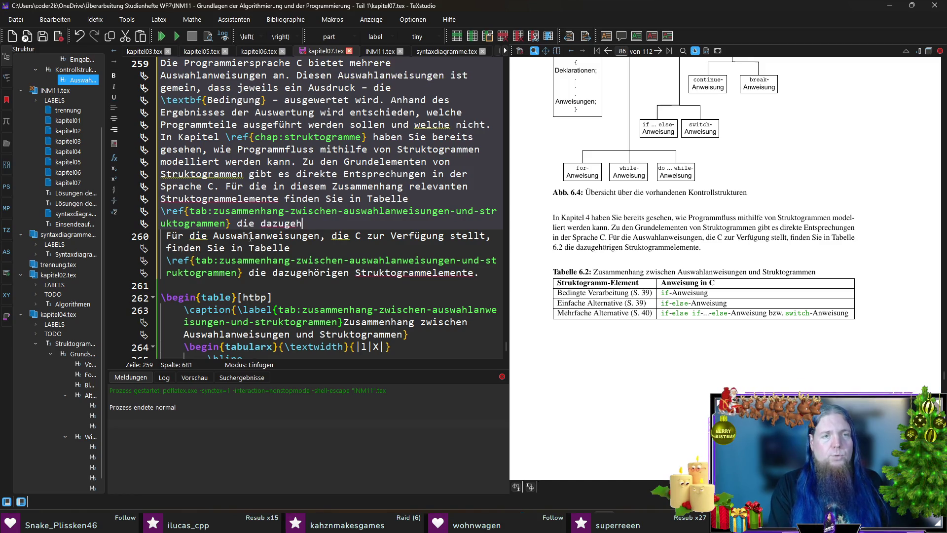
{"action": "type", "text": "örigen Kontrollstrukt"}
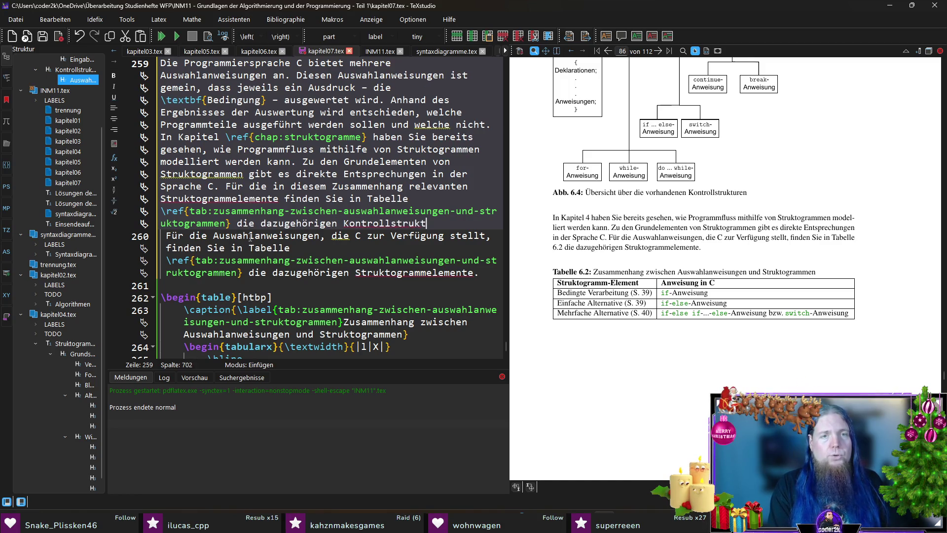
{"action": "type", "text": "uren, die C zur"}
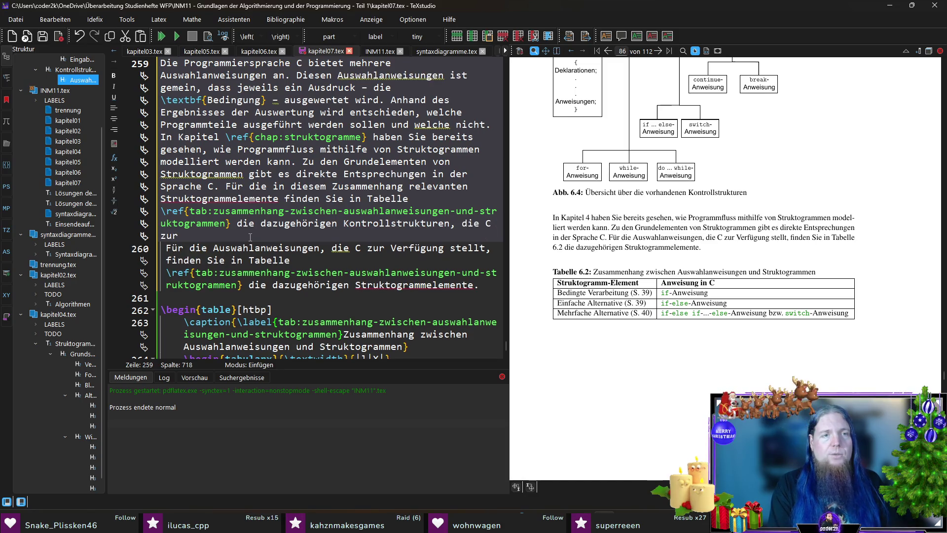
{"action": "type", "text": " Verfügung stellt."}
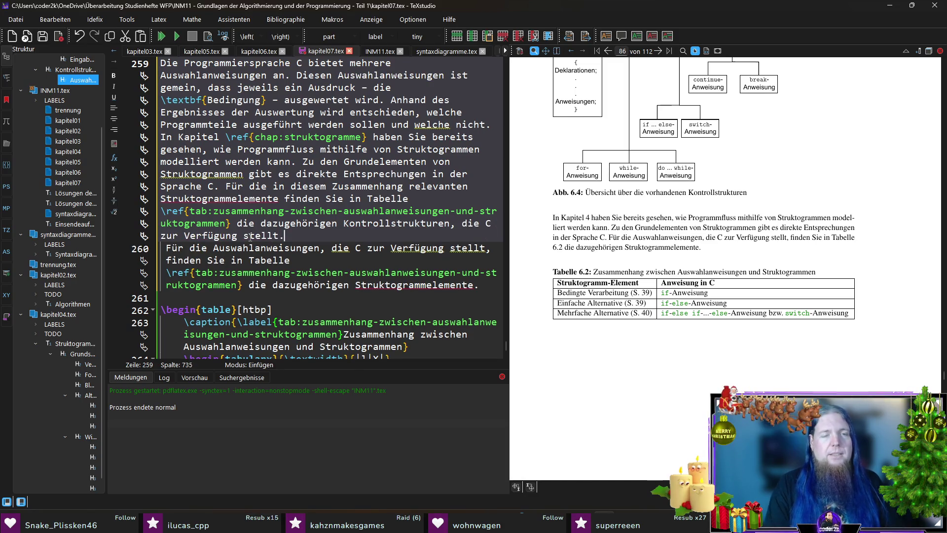
Delete the outdated table sentence and recompile the document.
{"action": "key", "text": "Down"}
{"action": "key", "text": "Home"}
{"action": "key", "text": "shift+Down"}
{"action": "key", "text": "shift+Down"}
{"action": "key", "text": "shift+Down"}
{"action": "key", "text": "Delete"}
{"action": "key", "text": "F5"}
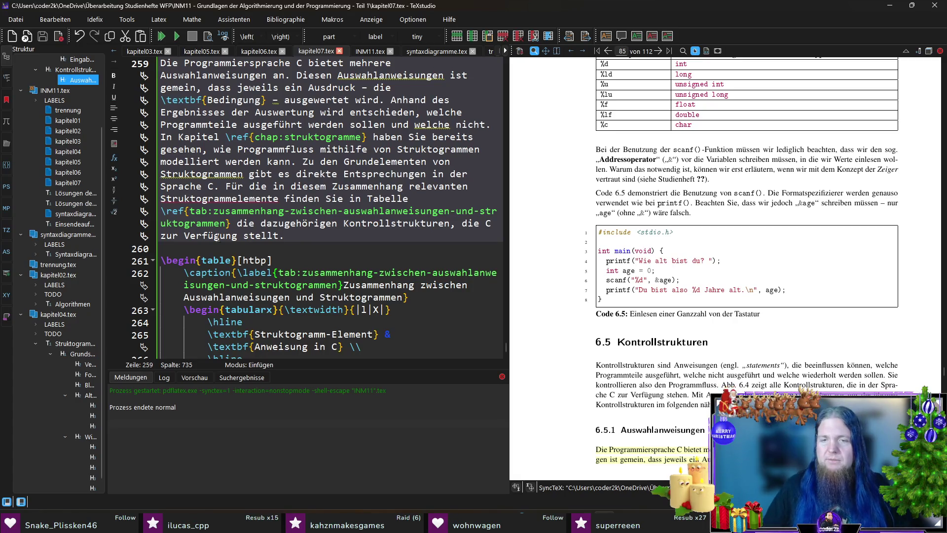
Review the rebuilt section 6.5.1 paragraph in the PDF, then scroll up to page 39.
{"action": "scroll", "coordinate": [794, 223], "scroll_direction": "down", "scroll_amount": 5}
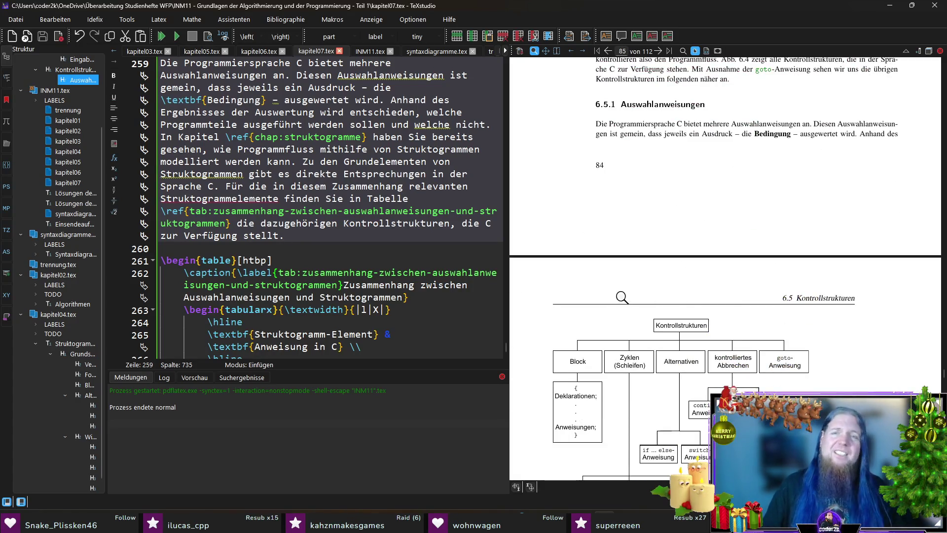
{"action": "scroll", "coordinate": [627, 276], "scroll_direction": "up", "scroll_amount": 2}
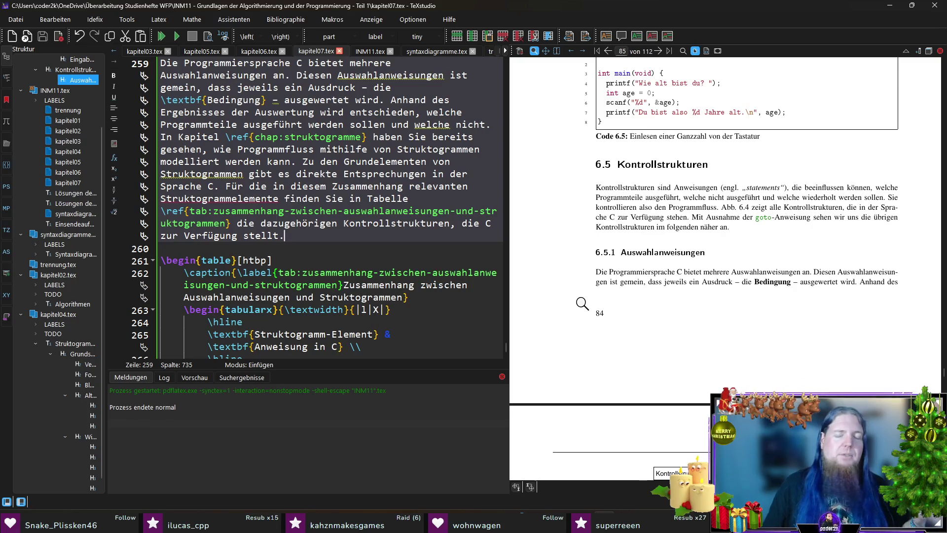
{"action": "scroll", "coordinate": [582, 303], "scroll_direction": "down", "scroll_amount": 10}
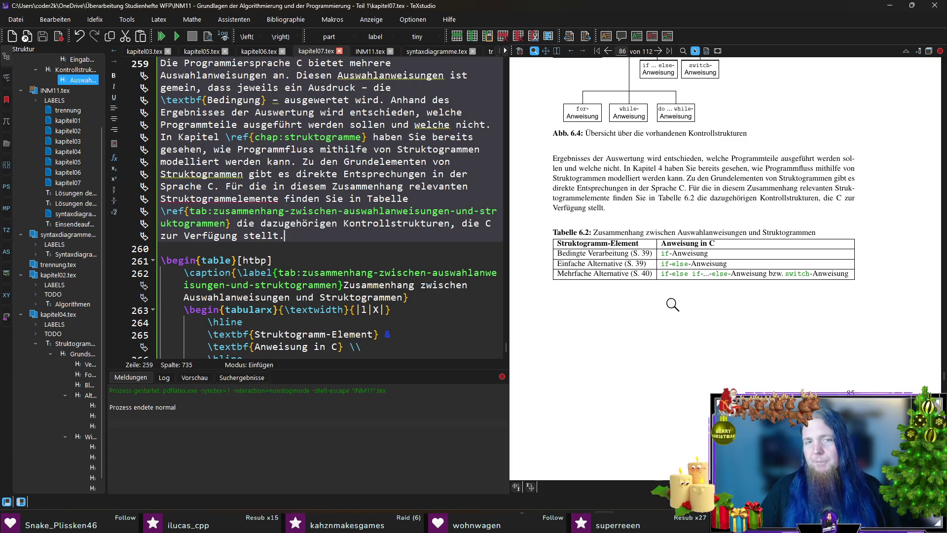
{"action": "mouse_move", "coordinate": [944, 380]}
{"action": "left_mouse_down"}
{"action": "mouse_move", "coordinate": [944, 137]}
{"action": "mouse_move", "coordinate": [943, 249]}
{"action": "mouse_move", "coordinate": [945, 216]}
{"action": "left_mouse_up"}
{"action": "scroll", "coordinate": [831, 320], "scroll_direction": "down", "scroll_amount": 3}
{"action": "scroll", "coordinate": [831, 319], "scroll_direction": "down", "scroll_amount": 10}
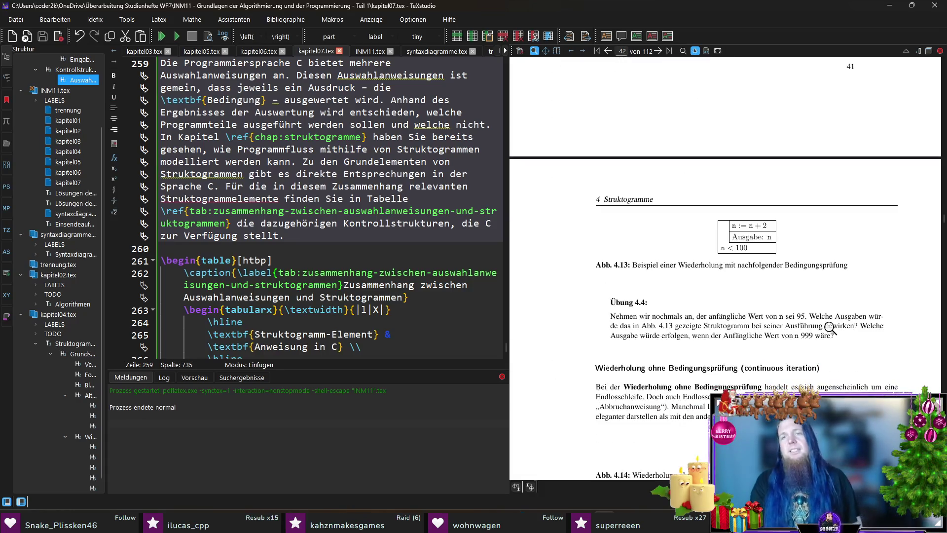
{"action": "scroll", "coordinate": [819, 308], "scroll_direction": "down", "scroll_amount": 10}
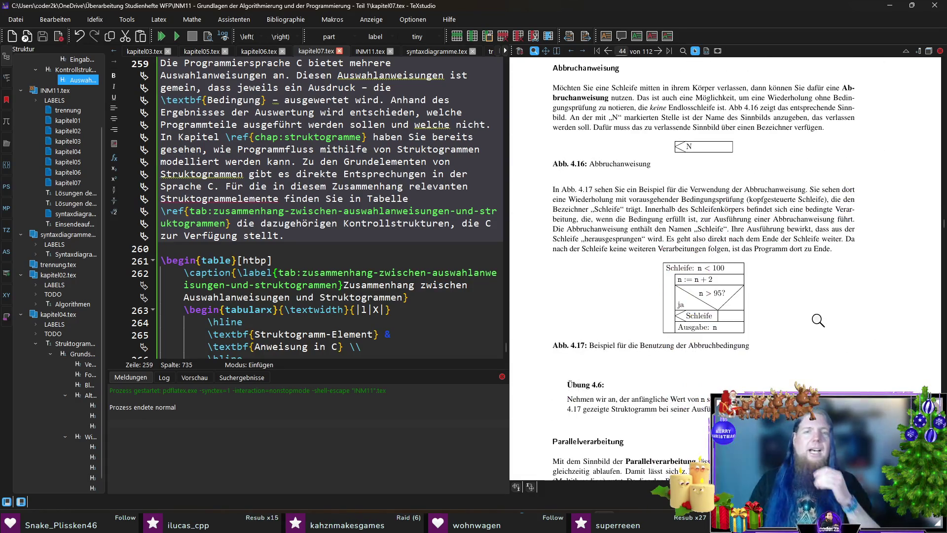
{"action": "scroll", "coordinate": [819, 320], "scroll_direction": "down", "scroll_amount": 6}
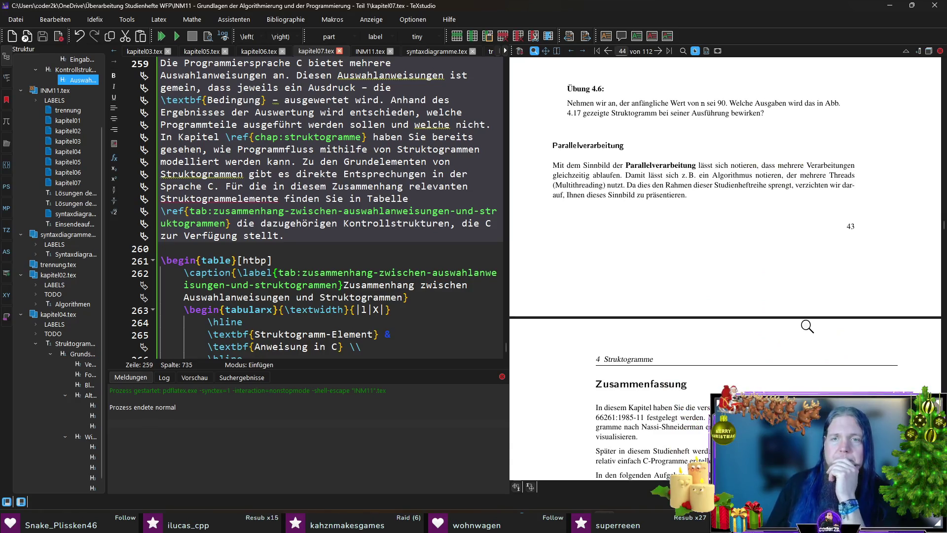
{"action": "scroll", "coordinate": [807, 326], "scroll_direction": "down", "scroll_amount": 14}
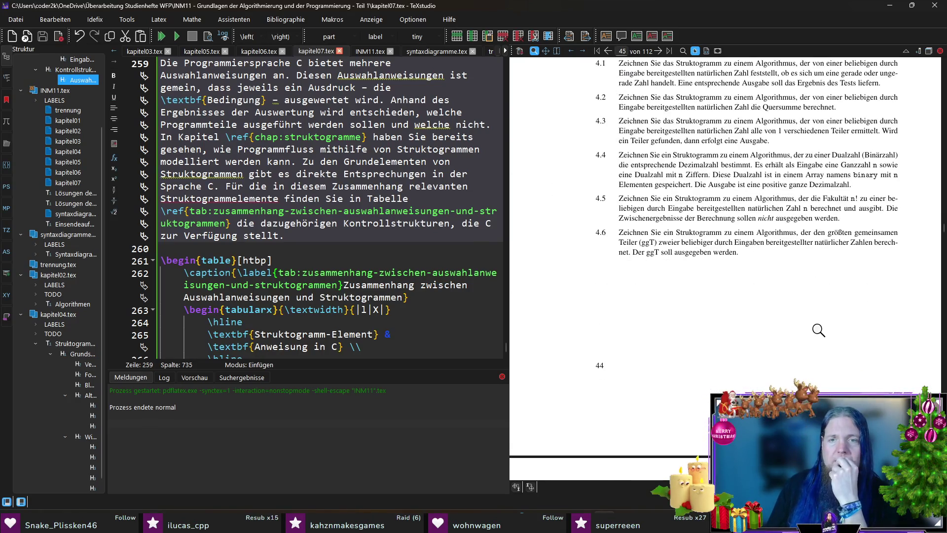
{"action": "scroll", "coordinate": [831, 331], "scroll_direction": "up", "scroll_amount": 3}
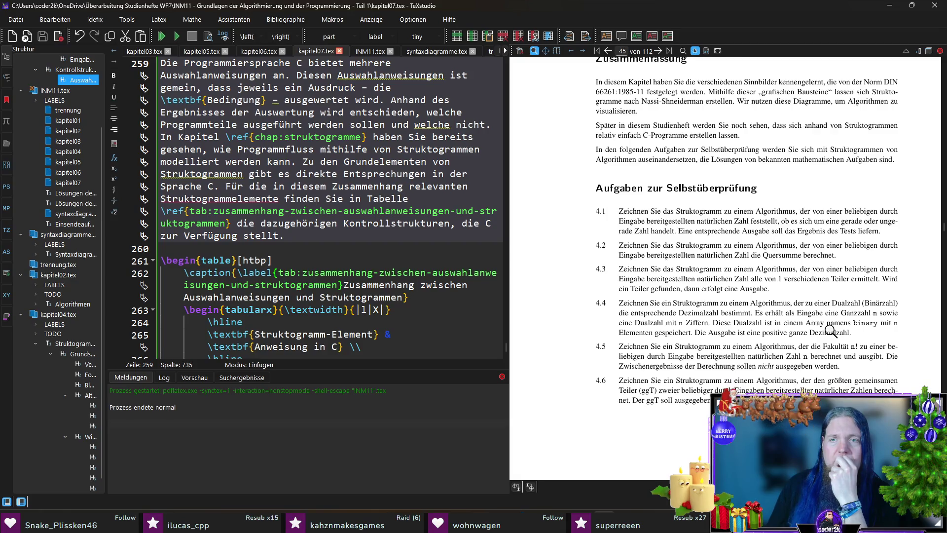
{"action": "scroll", "coordinate": [831, 331], "scroll_direction": "up", "scroll_amount": 5}
{"action": "mouse_move", "coordinate": [944, 227]}
{"action": "left_mouse_down"}
{"action": "mouse_move", "coordinate": [943, 198]}
{"action": "mouse_move", "coordinate": [943, 230]}
{"action": "left_mouse_up"}
{"action": "scroll", "coordinate": [814, 262], "scroll_direction": "down", "scroll_amount": 3}
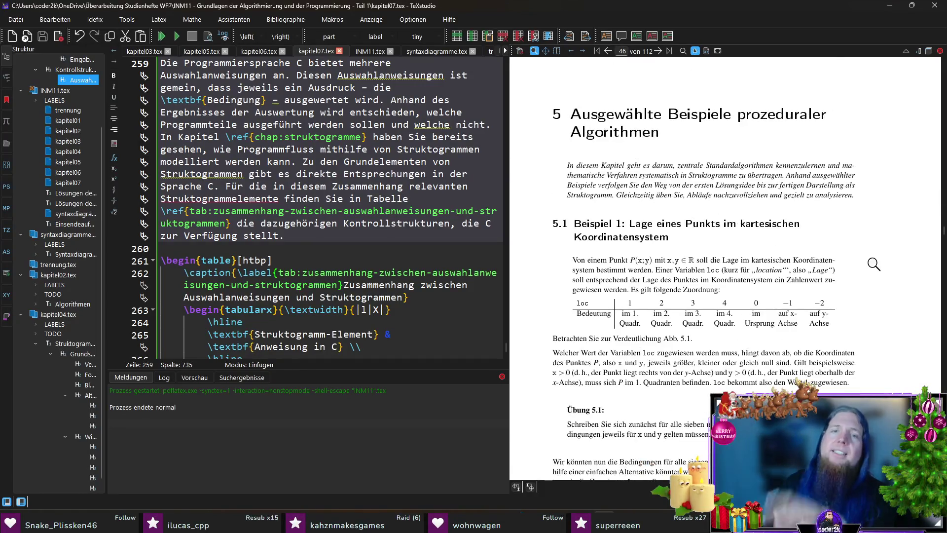
{"action": "scroll", "coordinate": [873, 264], "scroll_direction": "down", "scroll_amount": 2}
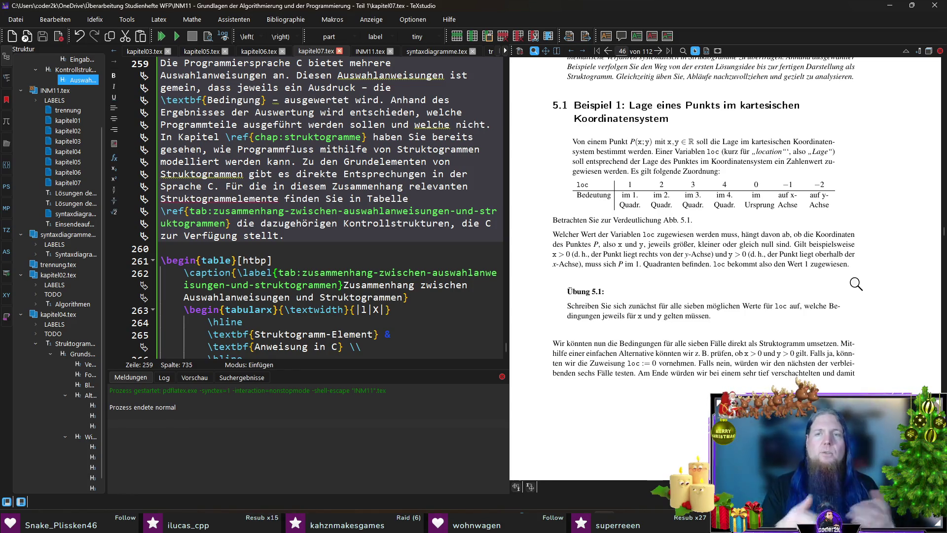
{"action": "scroll", "coordinate": [819, 247], "scroll_direction": "down", "scroll_amount": 6}
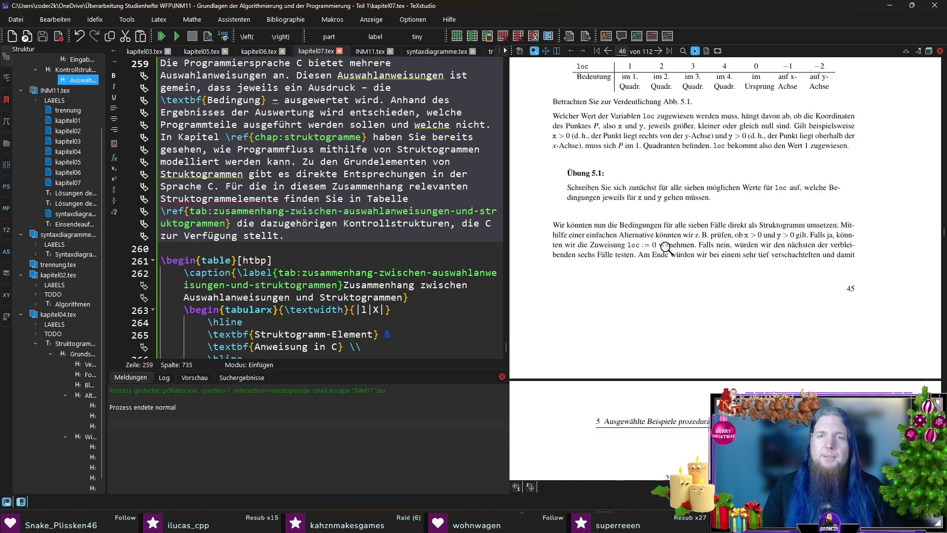
{"action": "scroll", "coordinate": [819, 247], "scroll_direction": "down", "scroll_amount": 10}
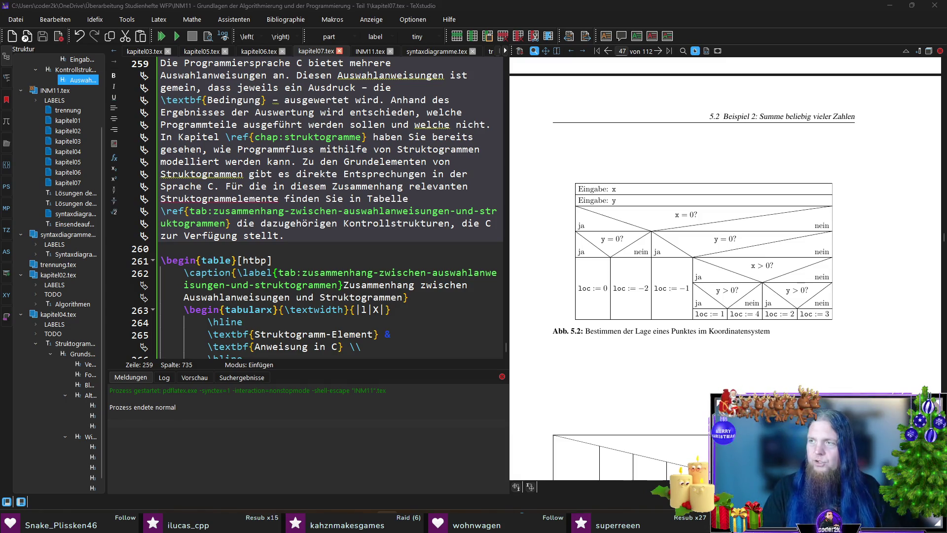
{"action": "key", "text": "alt+Tab"}
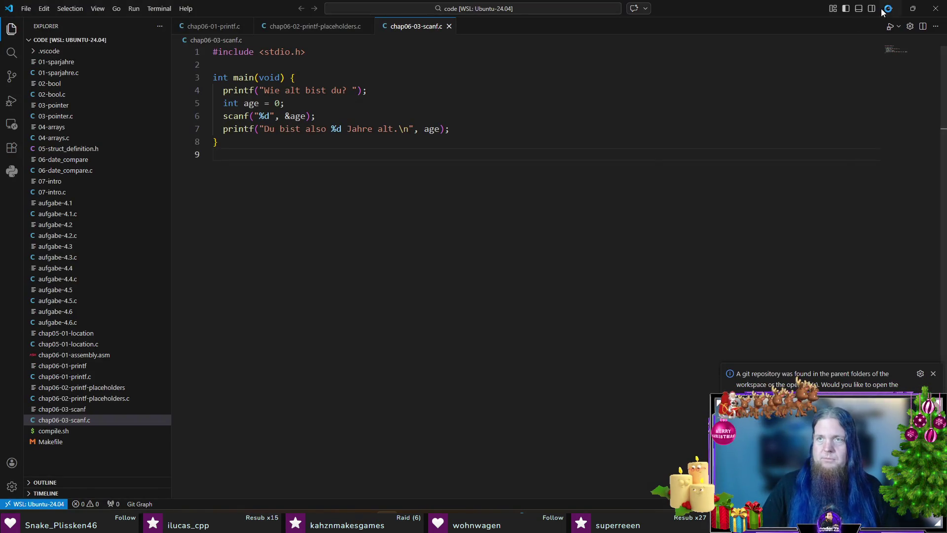
Check the countdown timer, then return to a maximized VS Code showing chap06-03-scanf.c.
{"action": "key", "text": "alt+Tab"}
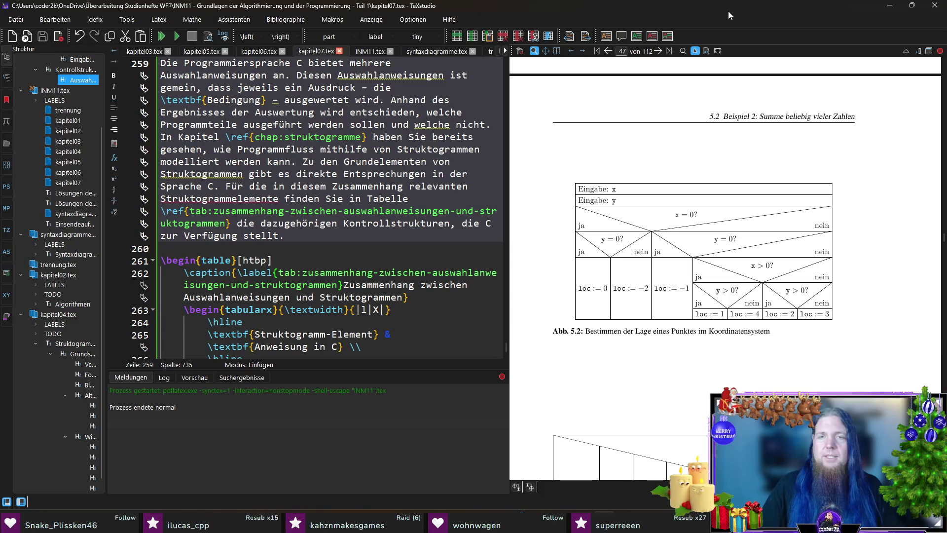
{"action": "key", "text": "alt+Tab"}
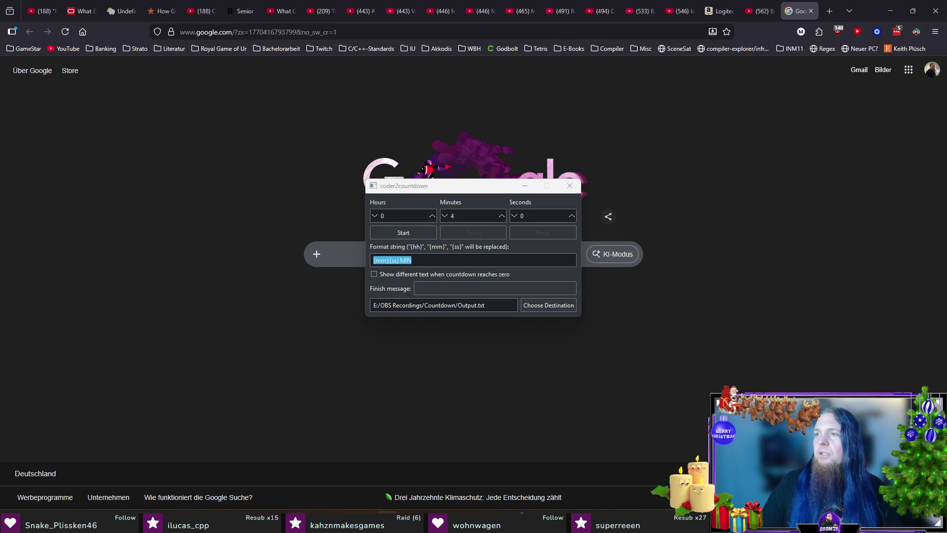
{"action": "key", "text": "alt+Tab"}
{"action": "double_click", "coordinate": [599, 61]}
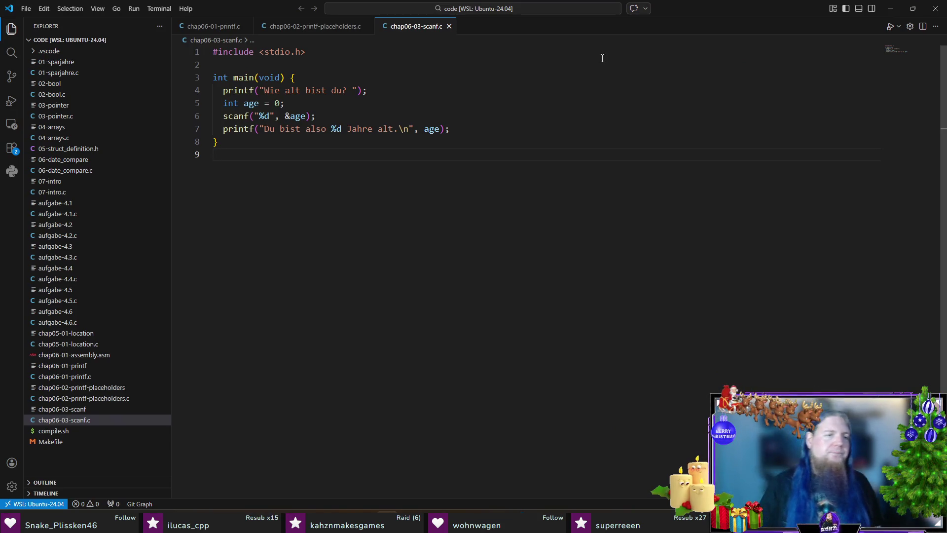
Create chap06-04-lage.c with the stdio.h include and an int main(void) opening.
{"action": "double_click", "coordinate": [86, 458]}
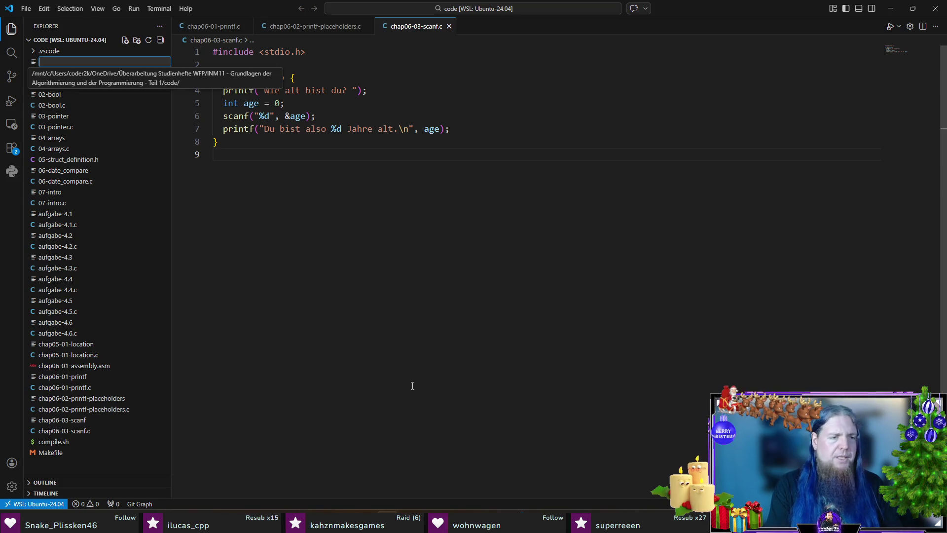
{"action": "type", "text": "chap06-04-"}
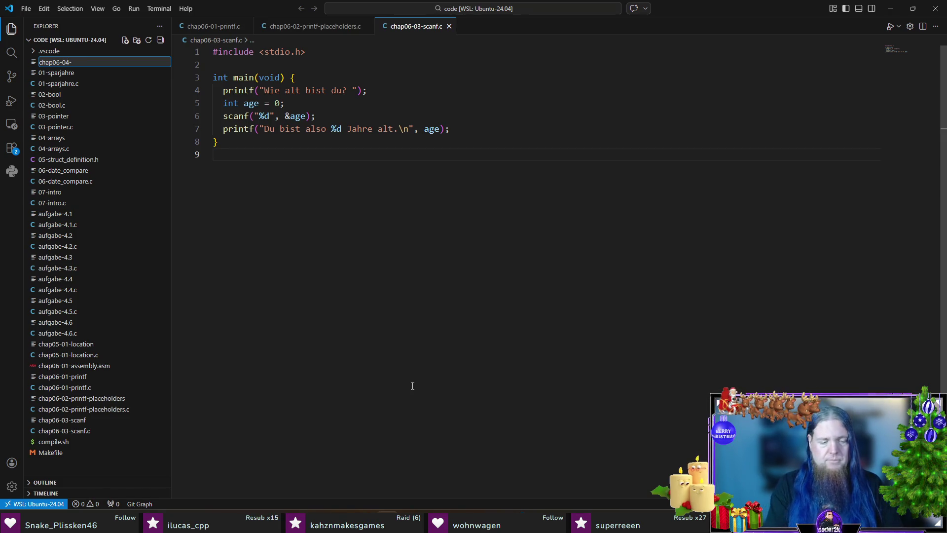
{"action": "type", "text": "lage.c"}
{"action": "key", "text": "Return"}
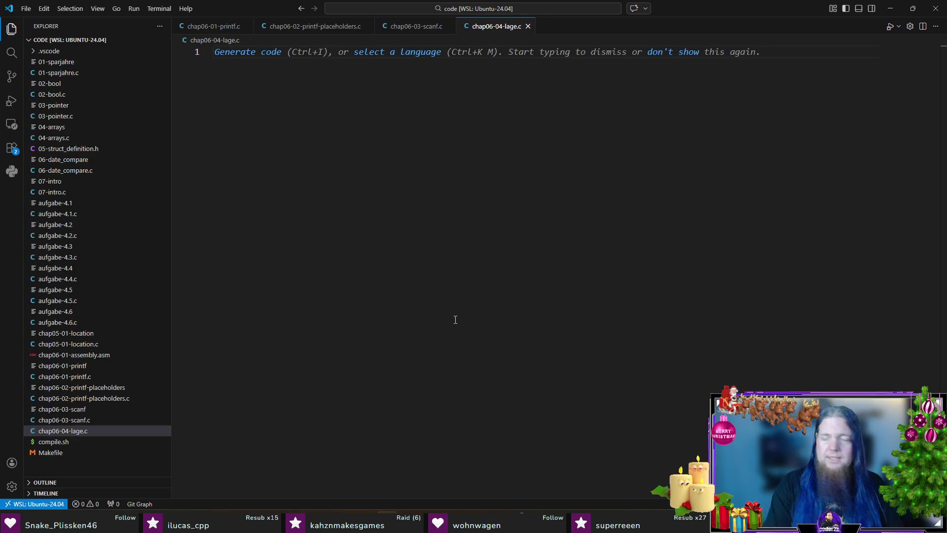
{"action": "type", "text": "#include <"}
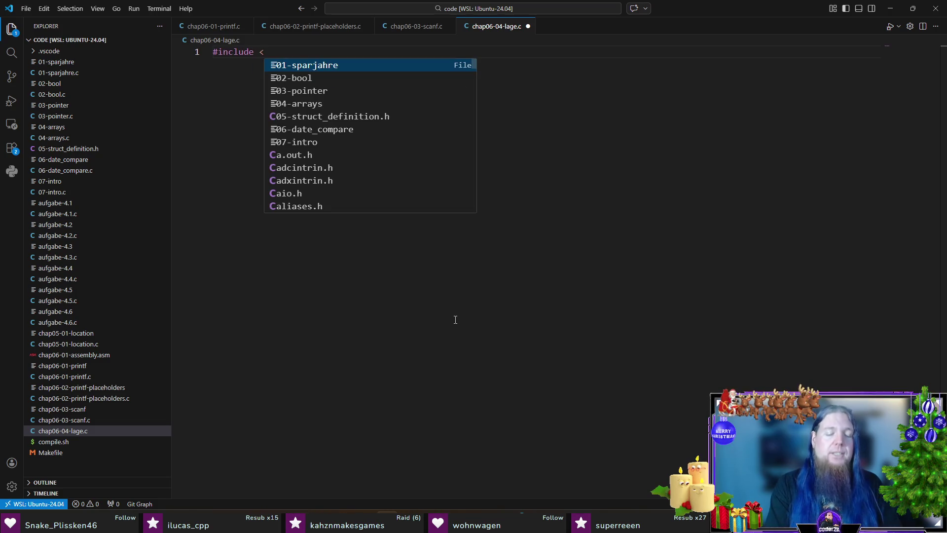
{"action": "type", "text": "stdio."}
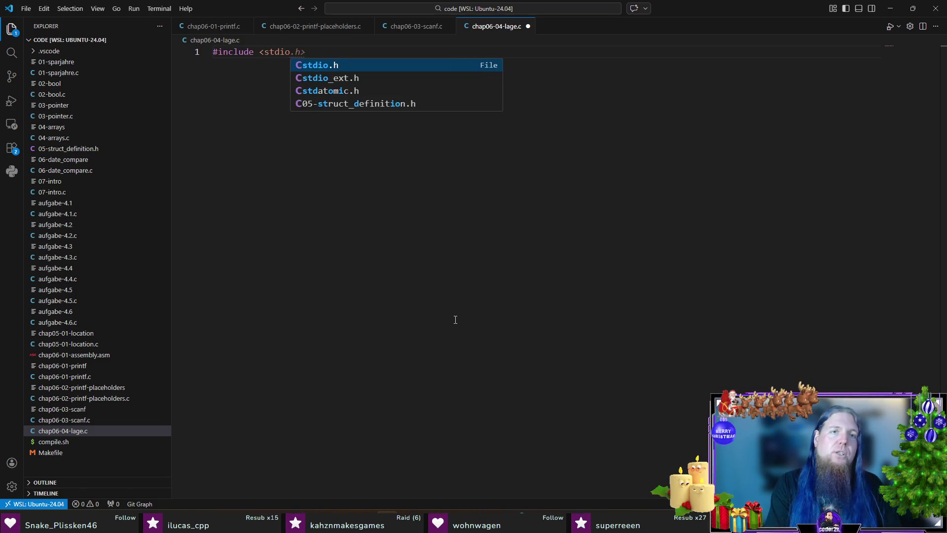
{"action": "key", "text": "Tab"}
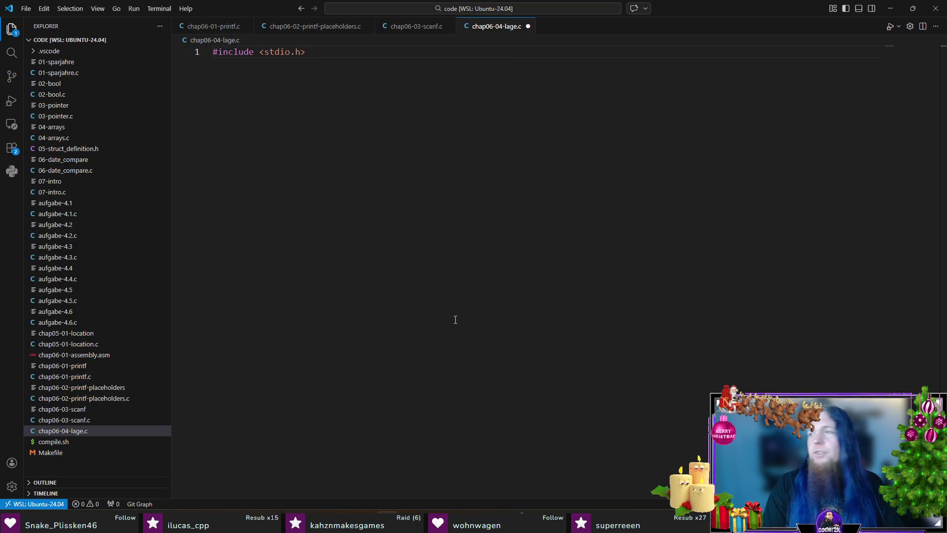
{"action": "key", "text": "Return"}
{"action": "key", "text": "Return"}
{"action": "type", "text": "int main(void) {"}
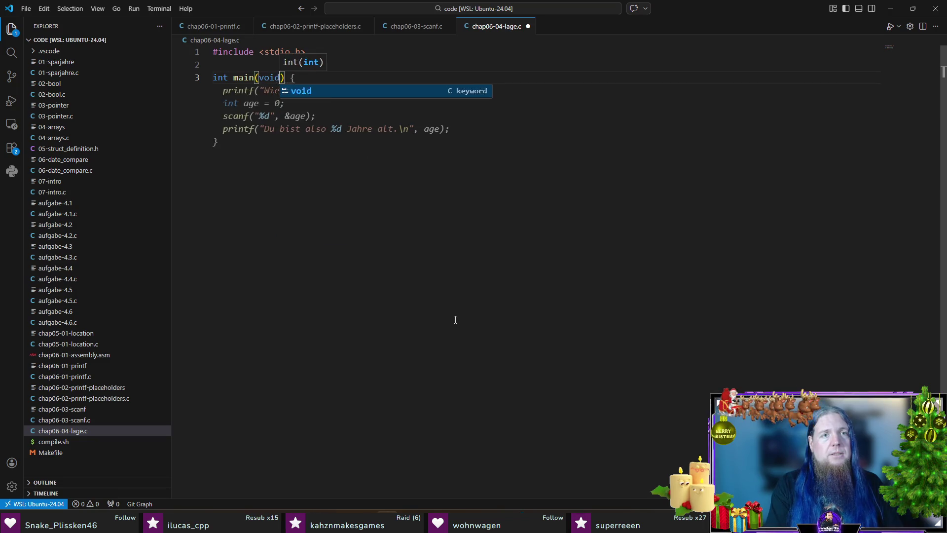
{"action": "key", "text": "Return"}
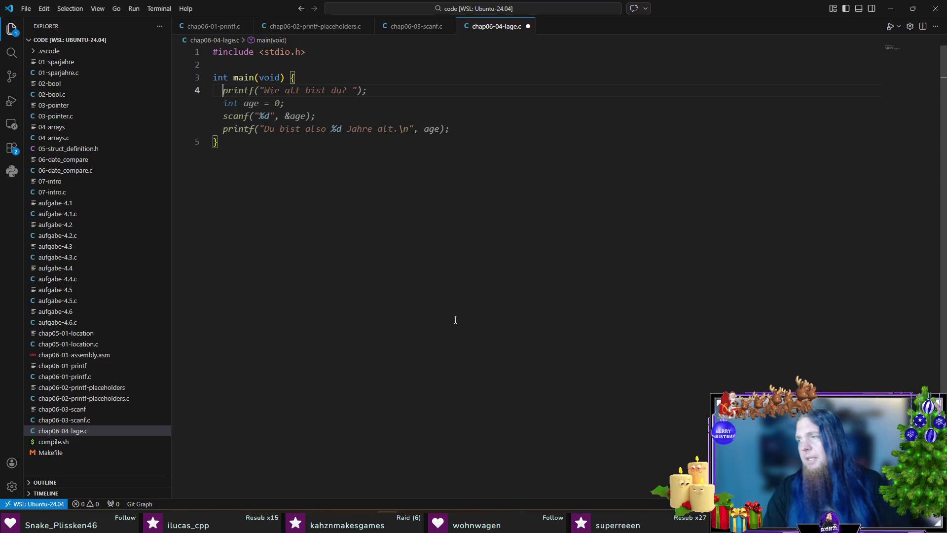
Add 'x: ' and 'y: ' prompts and read both as doubles with scanf("%lf").
{"action": "type", "text": "p"}
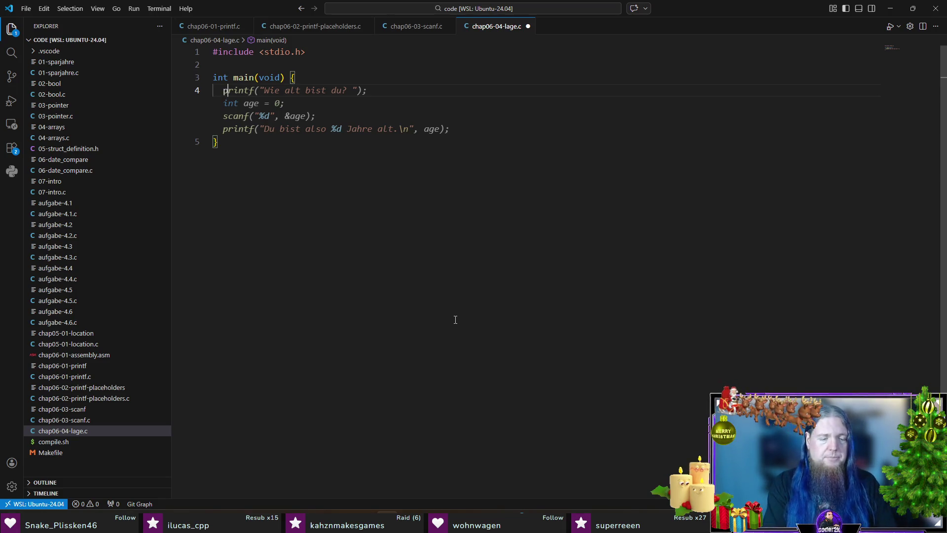
{"action": "type", "text": "rintf(\"x:"}
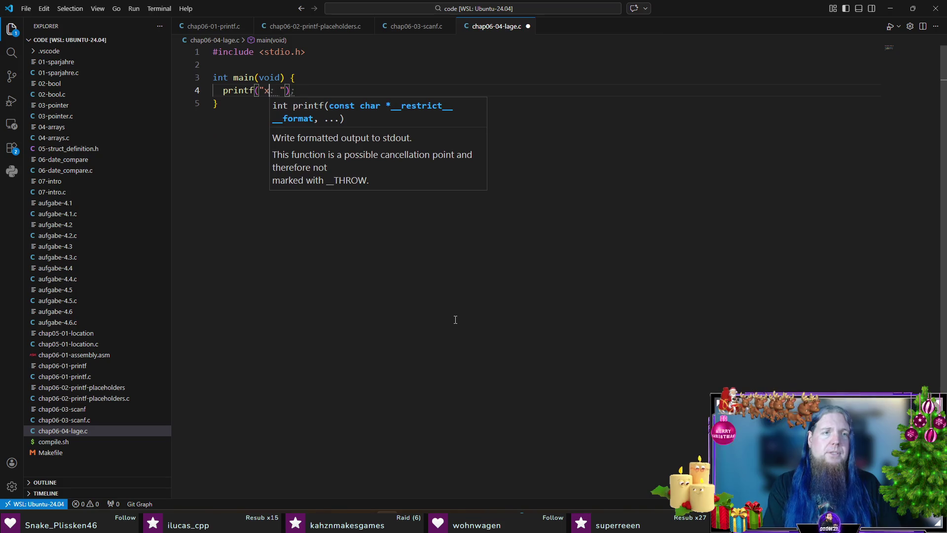
{"action": "key", "text": "Right"}
{"action": "key", "text": "Right"}
{"action": "key", "text": "Right"}
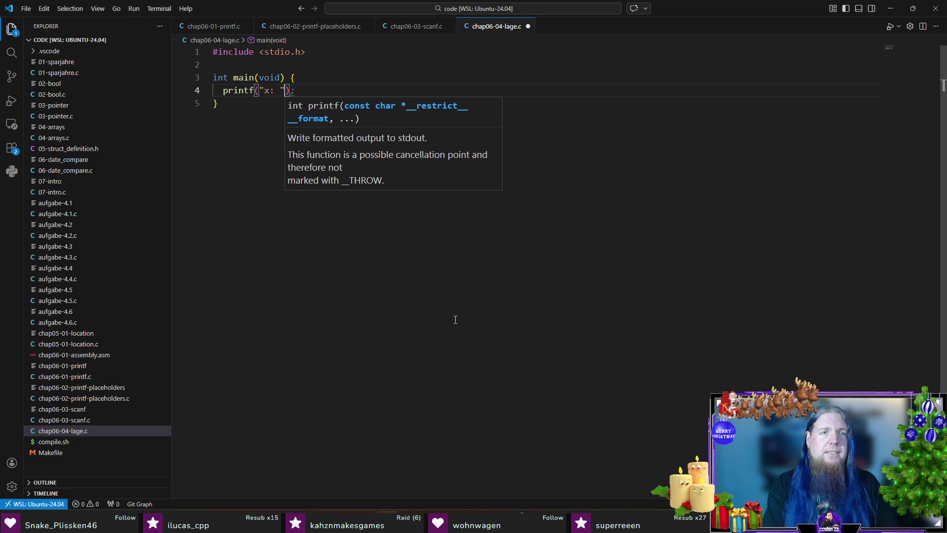
{"action": "key", "text": "Return"}
{"action": "type", "text": "d"}
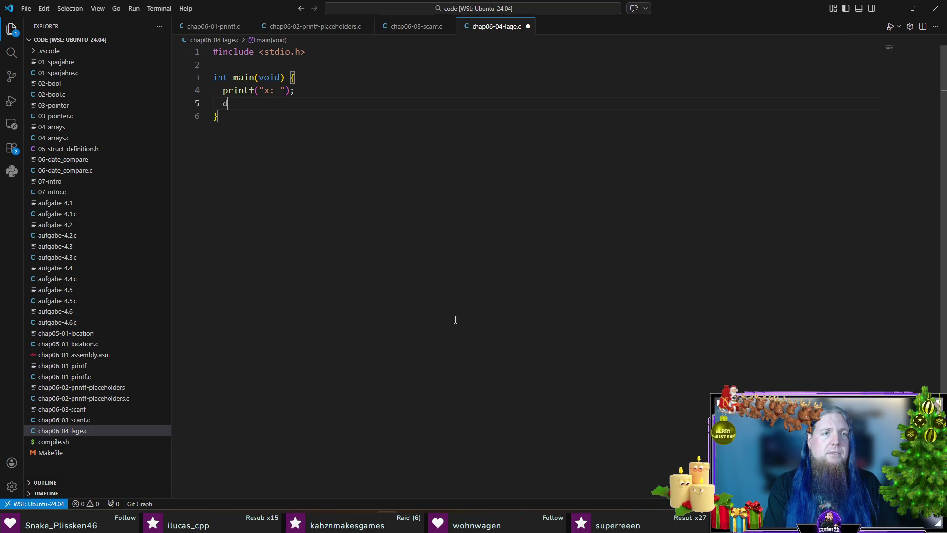
{"action": "type", "text": "ouble x = 0.0;"}
{"action": "key", "text": "Return"}
{"action": "key", "text": "Tab"}
{"action": "key", "text": "Return"}
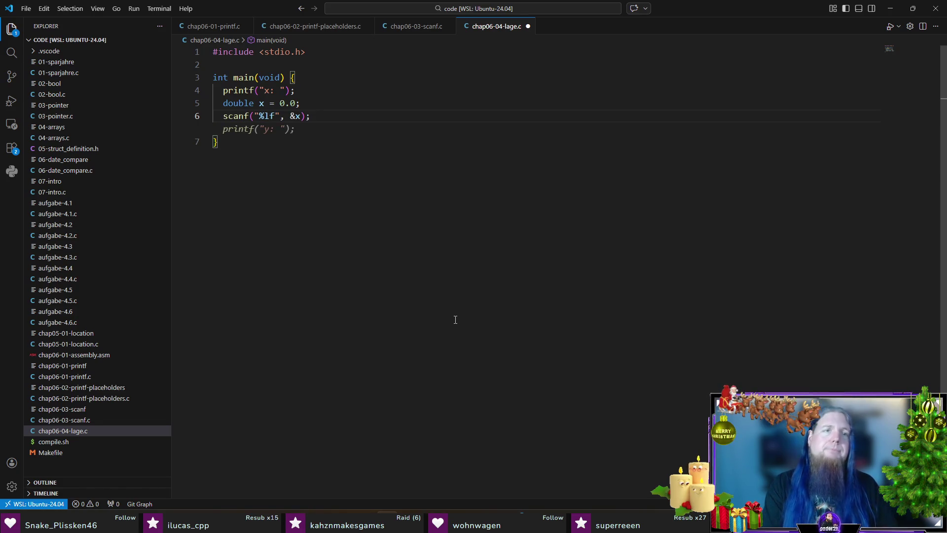
{"action": "key", "text": "Tab"}
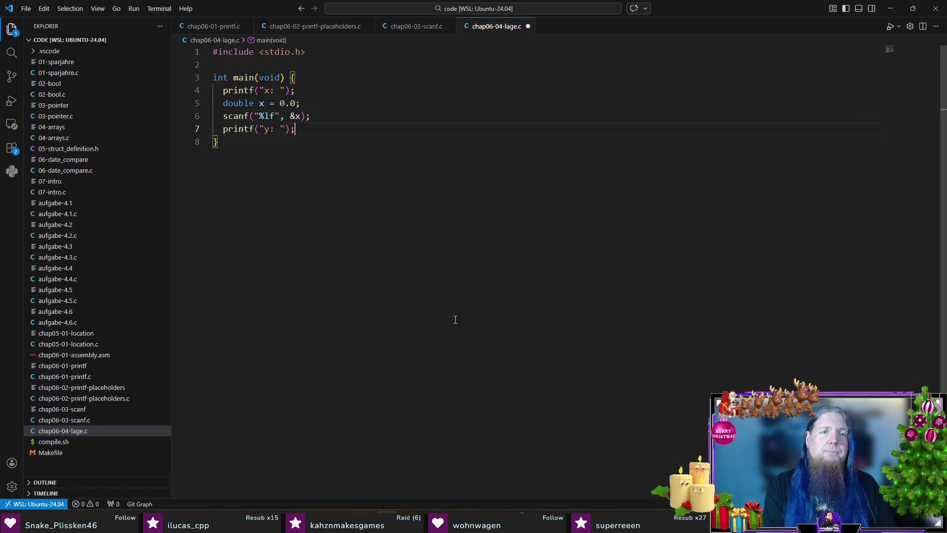
{"action": "key", "text": "Tab"}
{"action": "key", "text": "Tab"}
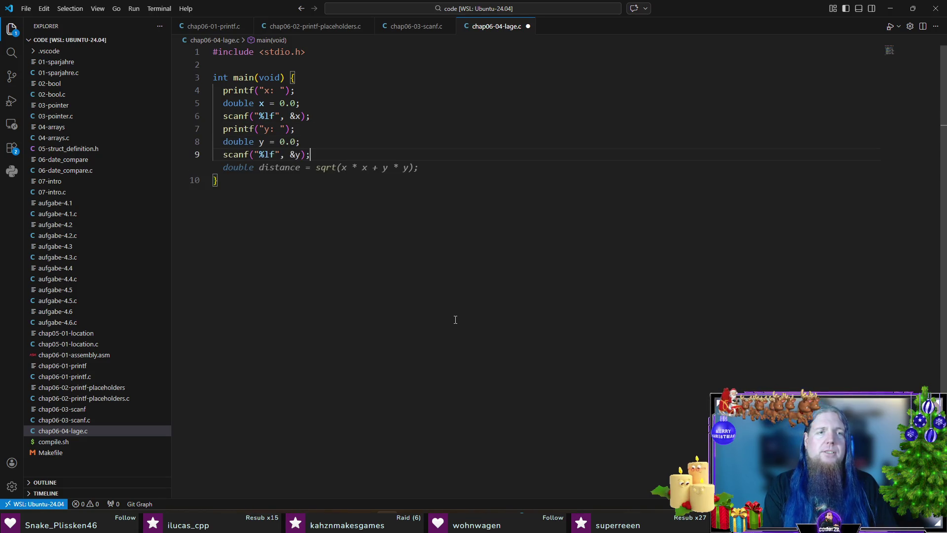
{"action": "key", "text": "Return"}
{"action": "key", "text": "Return"}
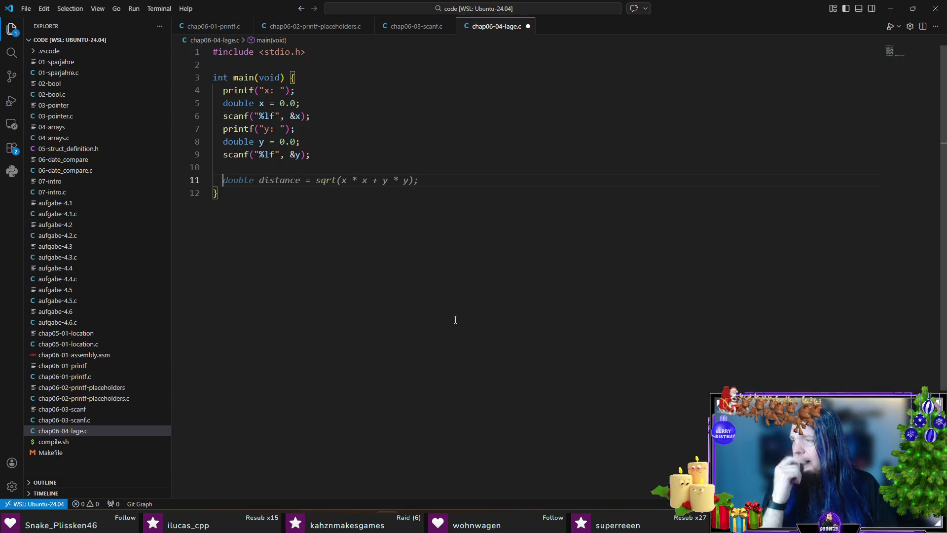
Write an if (x == 0.0) block containing a nested if (y == 0.0) block.
{"action": "type", "text": "if (x == 0.0)"}
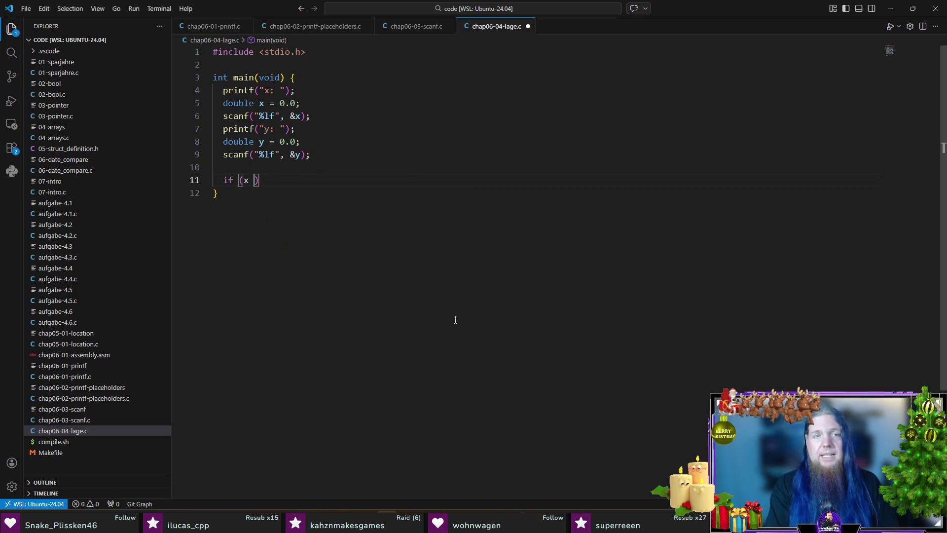
{"action": "type", "text": " {"}
{"action": "key", "text": "Return"}
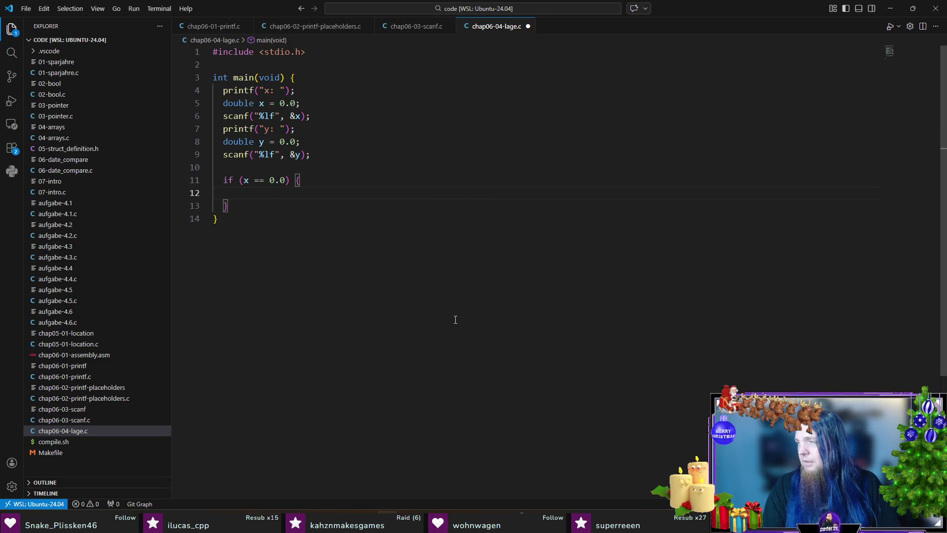
{"action": "type", "text": "if (y == 0.0) {"}
{"action": "key", "text": "Return"}
{"action": "key", "text": "Escape"}
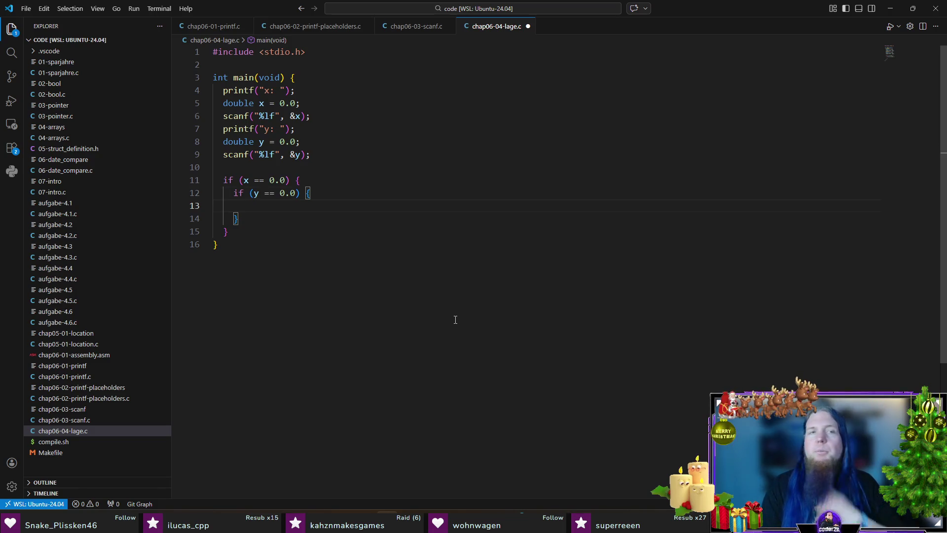
Declare int loc = 0; on a new line above the if statement.
{"action": "key", "text": "Up"}
{"action": "key", "text": "Up"}
{"action": "key", "text": "Up"}
{"action": "key", "text": "Return"}
{"action": "type", "text": "l"}
{"action": "key", "text": "BackSpace"}
{"action": "key", "text": "BackSpace"}
{"action": "type", "text": "l"}
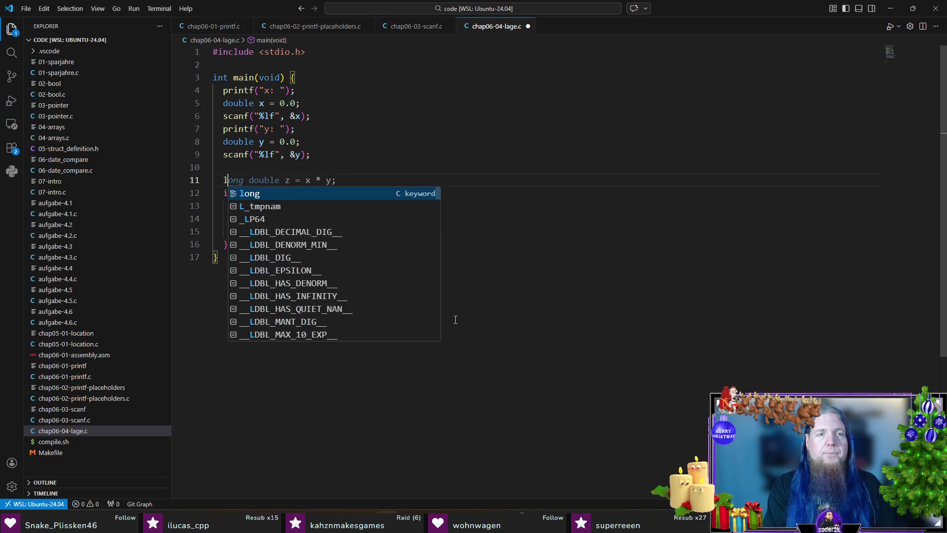
{"action": "key", "text": "BackSpace"}
{"action": "type", "text": "int loc = 0;"}
Set loc = 0; // Ursprung in the inner block and loc = -2; // Auf der y-Achse in its else.
{"action": "key", "text": "Down"}
{"action": "key", "text": "Down"}
{"action": "key", "text": "Down"}
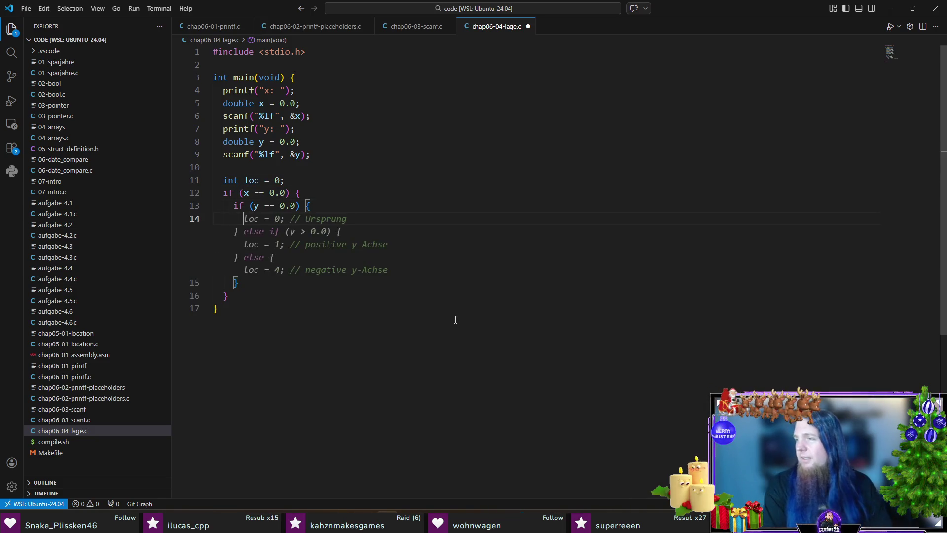
{"action": "key", "text": "Escape"}
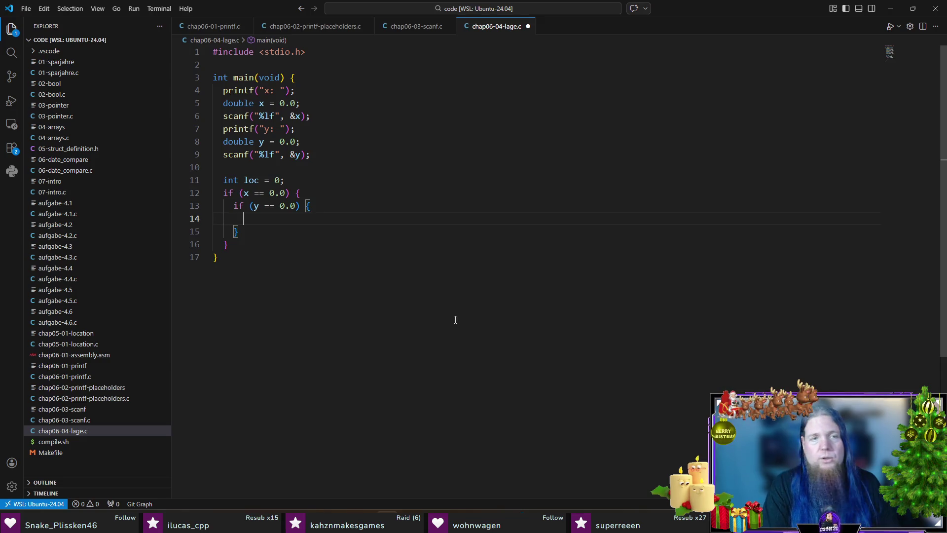
{"action": "type", "text": "loc = 0;"}
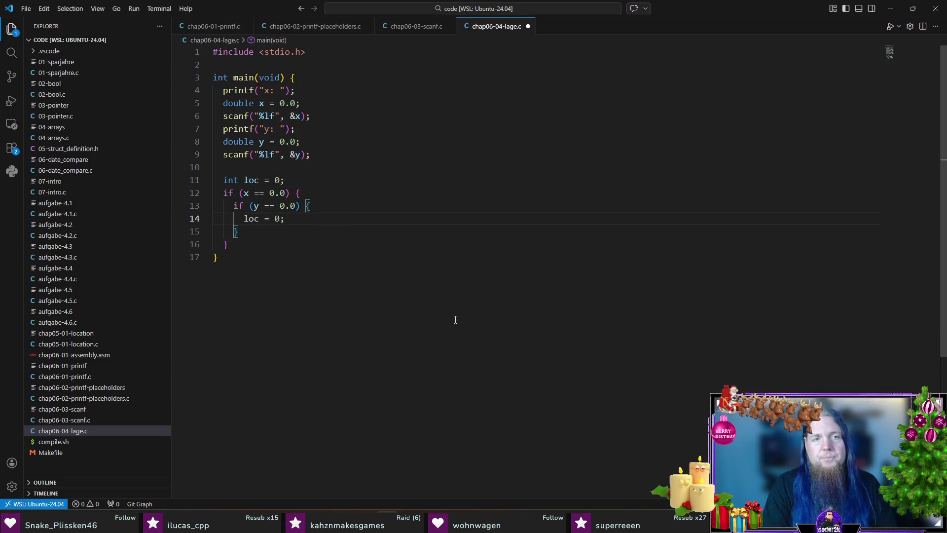
{"action": "type", "text": " // Ursprung"}
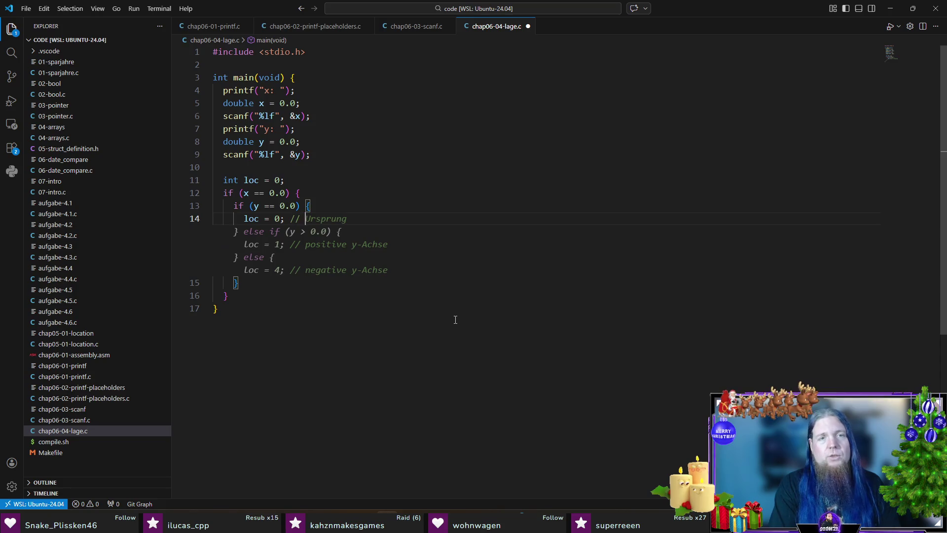
{"action": "key", "text": "Down"}
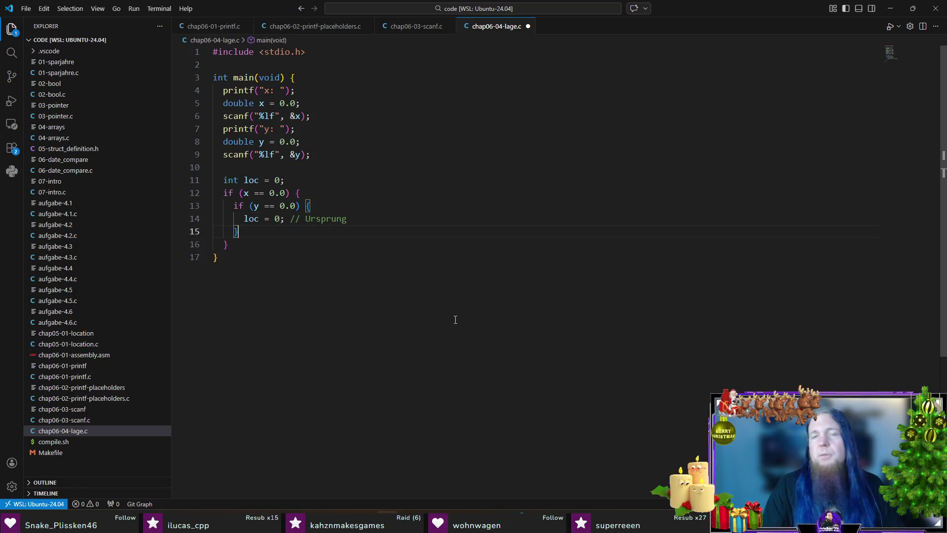
{"action": "type", "text": " else {"}
{"action": "key", "text": "Return"}
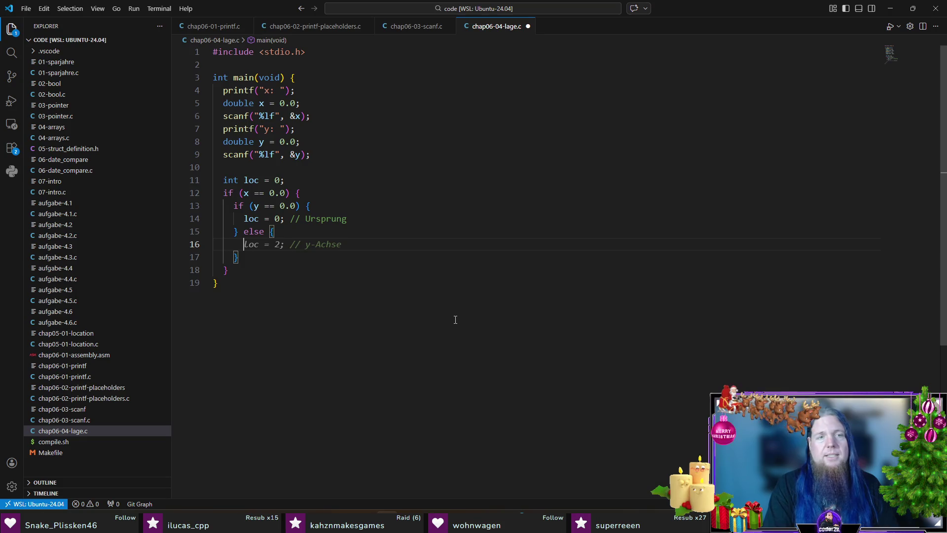
{"action": "type", "text": "loc = -2;"}
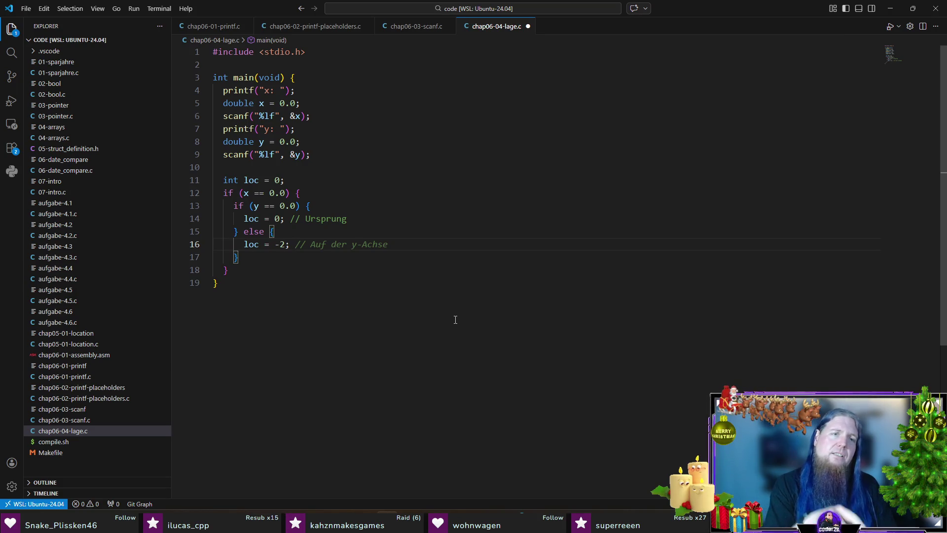
{"action": "key", "text": "Tab"}
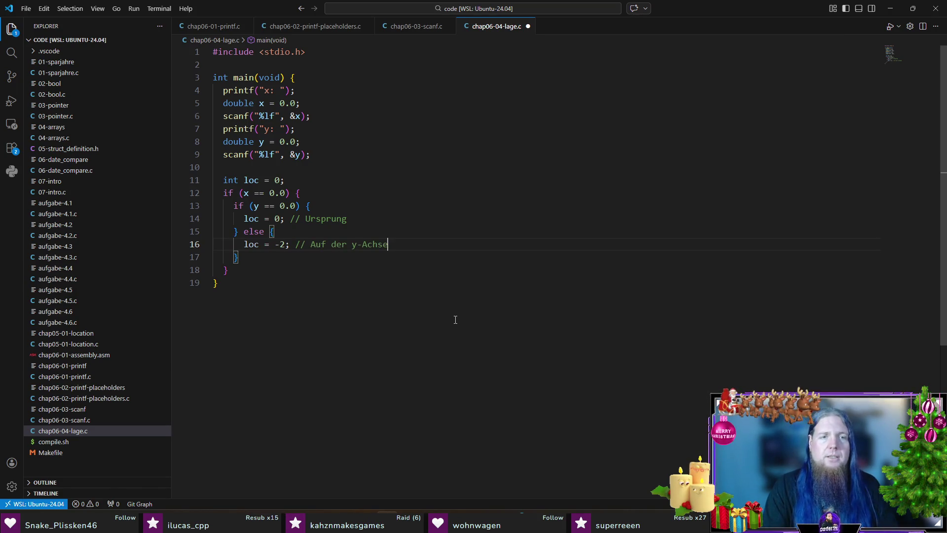
After the outer block's closing brace, begin an else if (y == 0.0) branch.
{"action": "key", "text": "Down"}
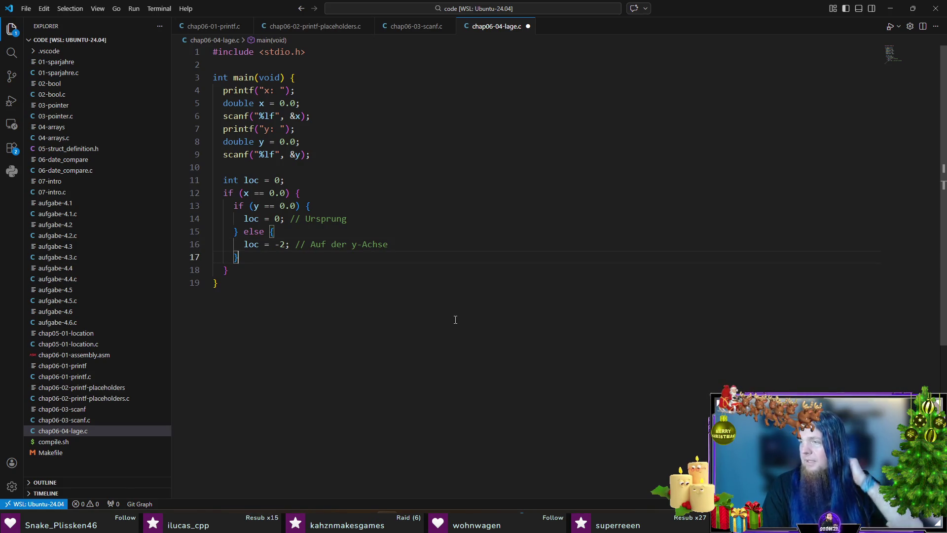
{"action": "key", "text": "Down"}
{"action": "type", "text": "else"}
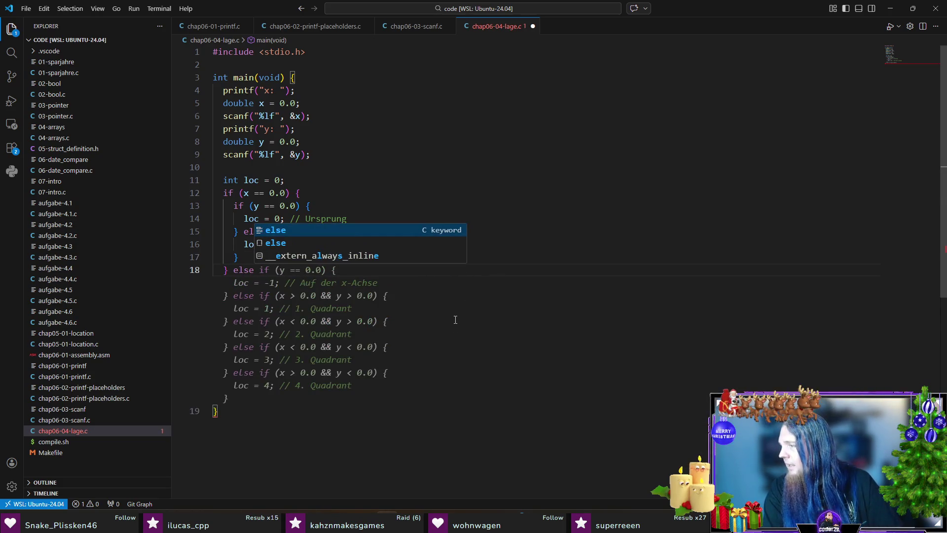
{"action": "type", "text": " if"}
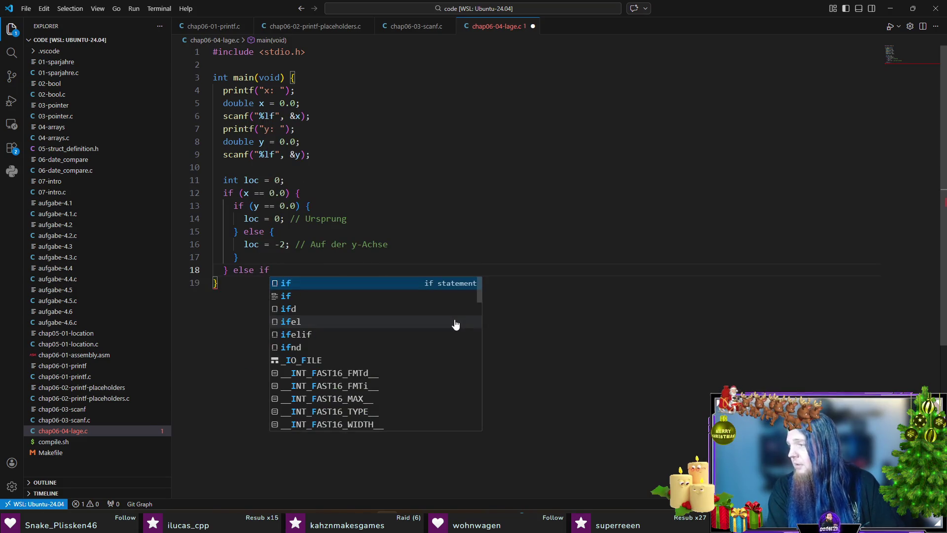
{"action": "type", "text": " (y ="}
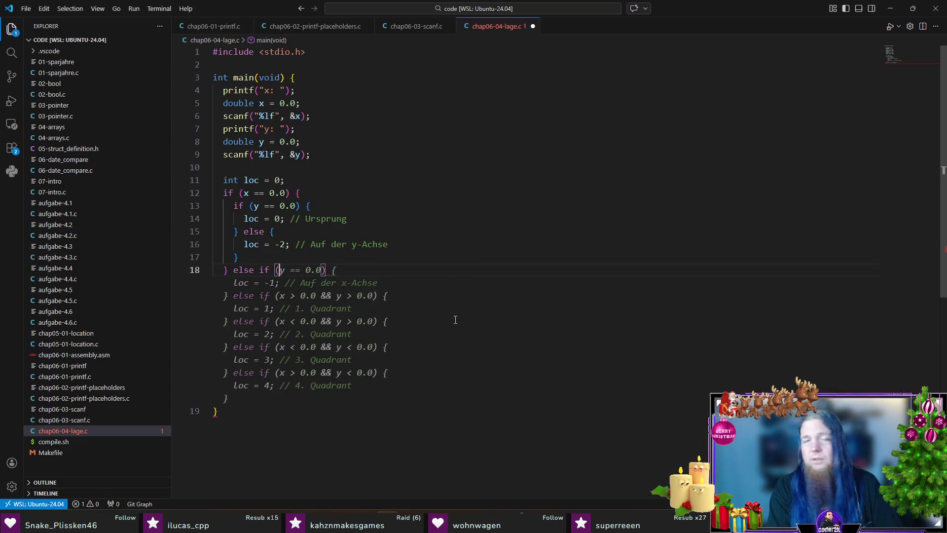
{"action": "type", "text": "= 0.0) {"}
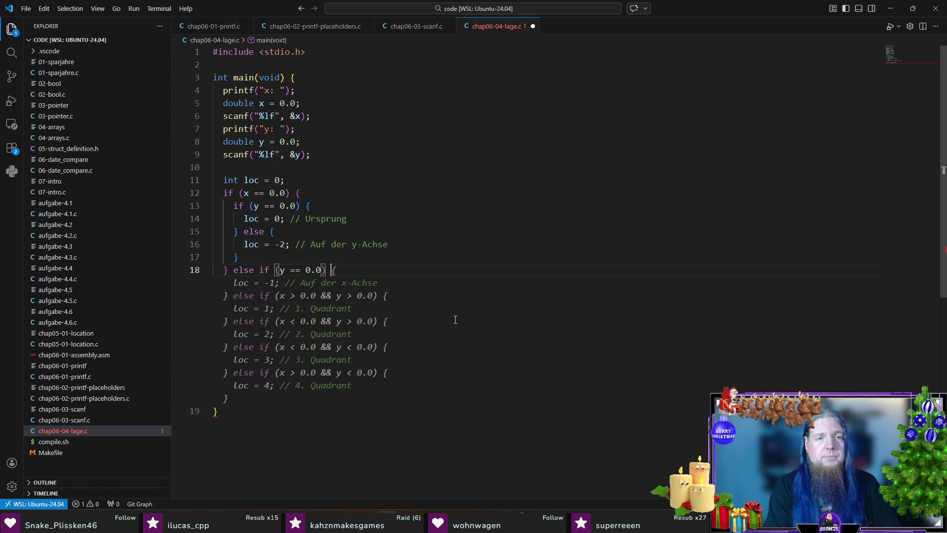
Give the y == 0.0 branch loc = -1; // Auf der x-Achse, then open an else if (x > 0.0) branch.
{"action": "key", "text": "Return"}
{"action": "key", "text": "Escape"}
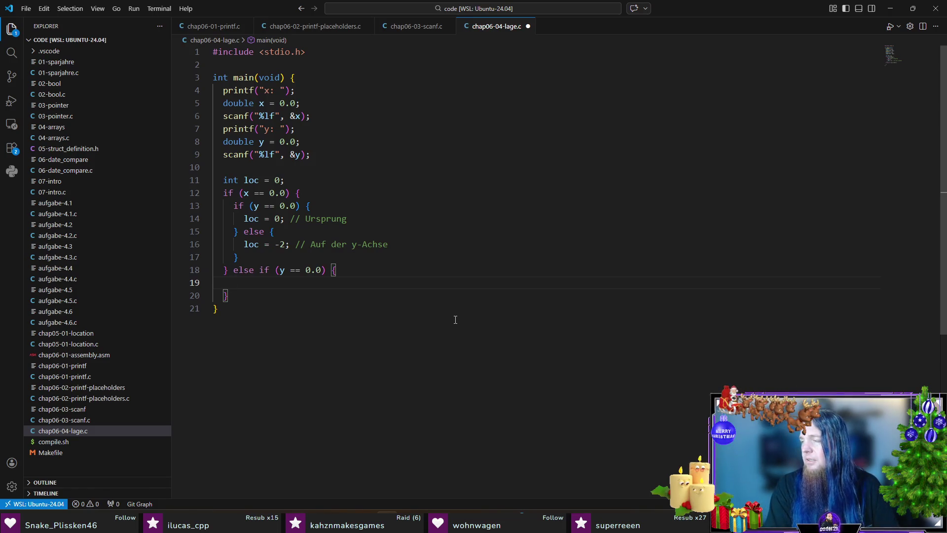
{"action": "type", "text": "loc"}
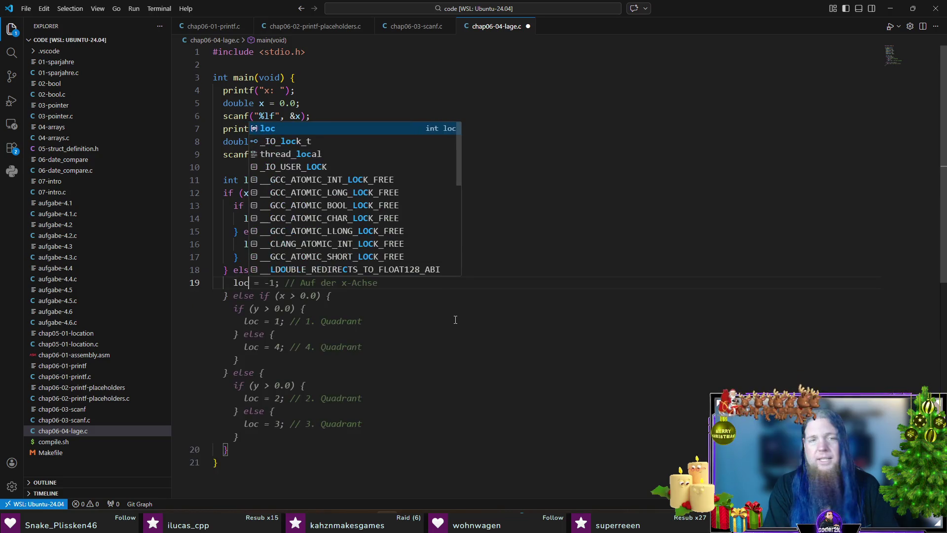
{"action": "type", "text": " = -1; // Auf der x-Achse"}
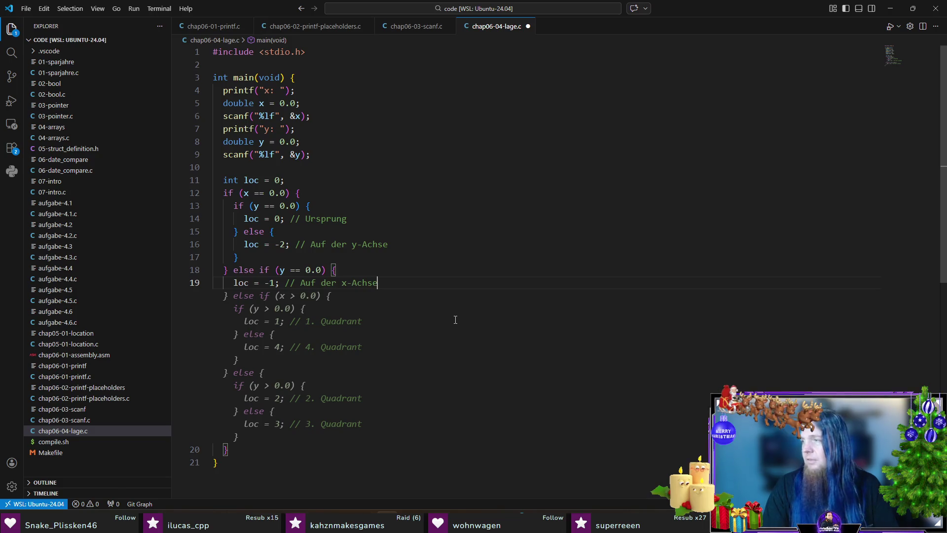
{"action": "key", "text": "Escape"}
{"action": "key", "text": "Down"}
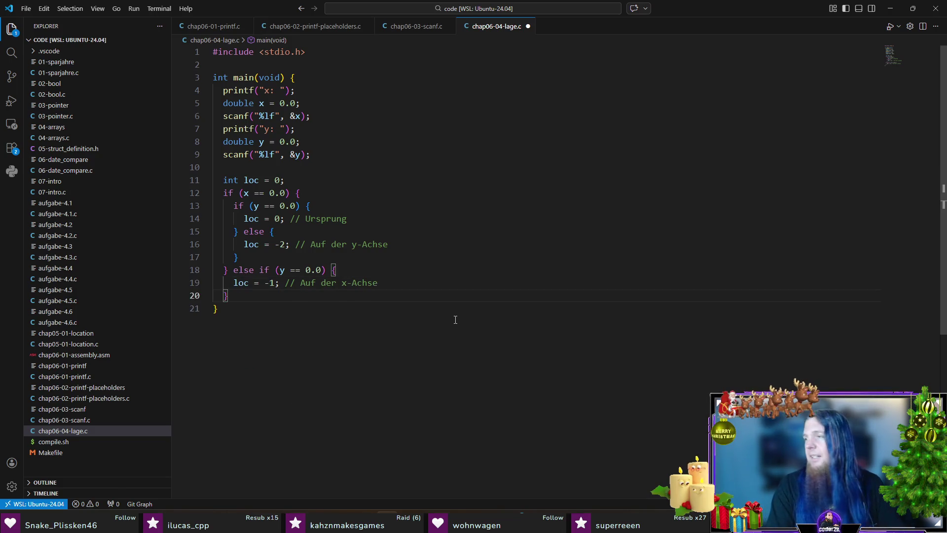
{"action": "type", "text": "else if (x > 0."}
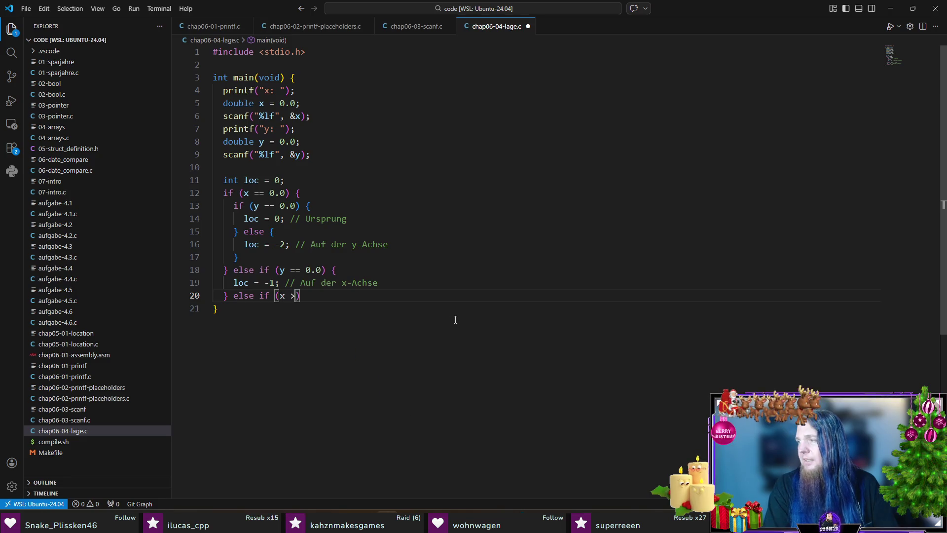
{"action": "type", "text": "0) {"}
{"action": "key", "text": "Return"}
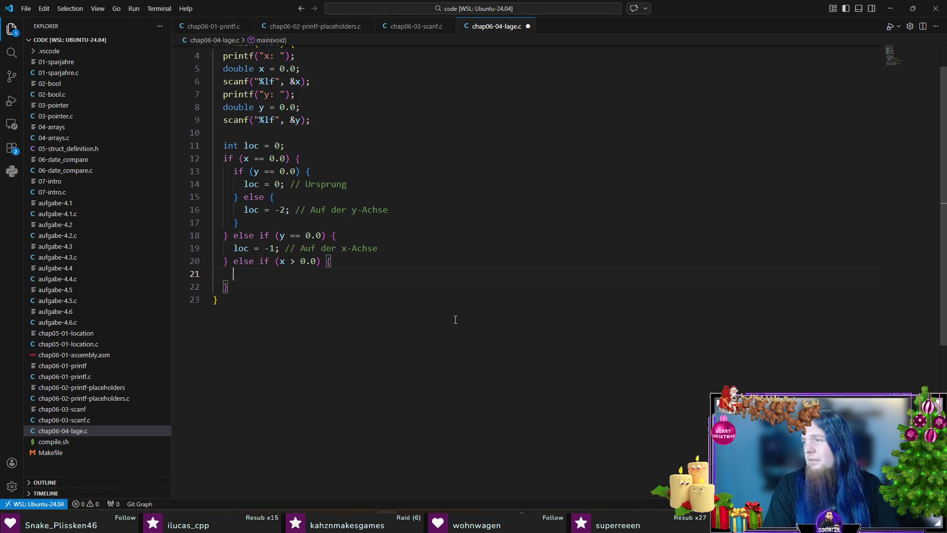
In the x > 0.0 branch, set loc = 1 when y > 0.0, otherwise loc = 4.
{"action": "type", "text": "if (y > 0"}
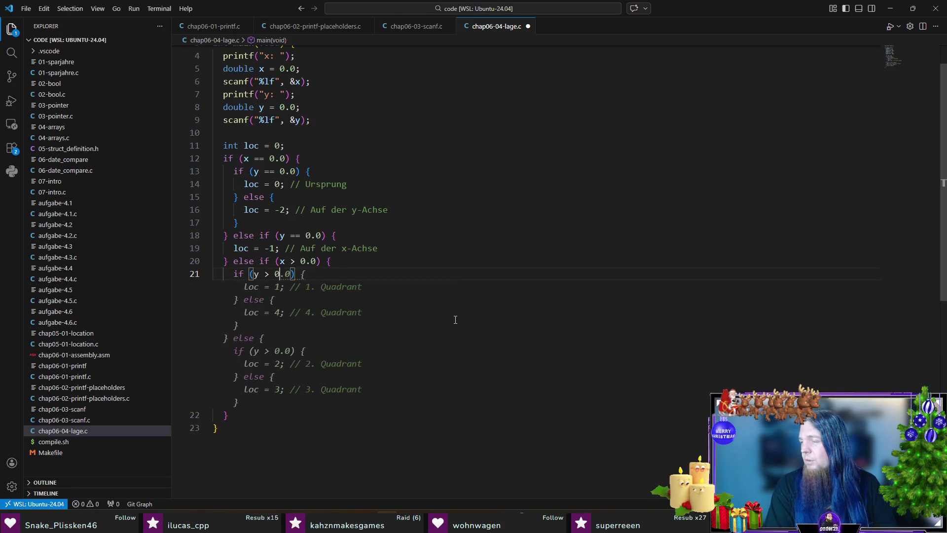
{"action": "type", "text": ".0) {"}
{"action": "key", "text": "Return"}
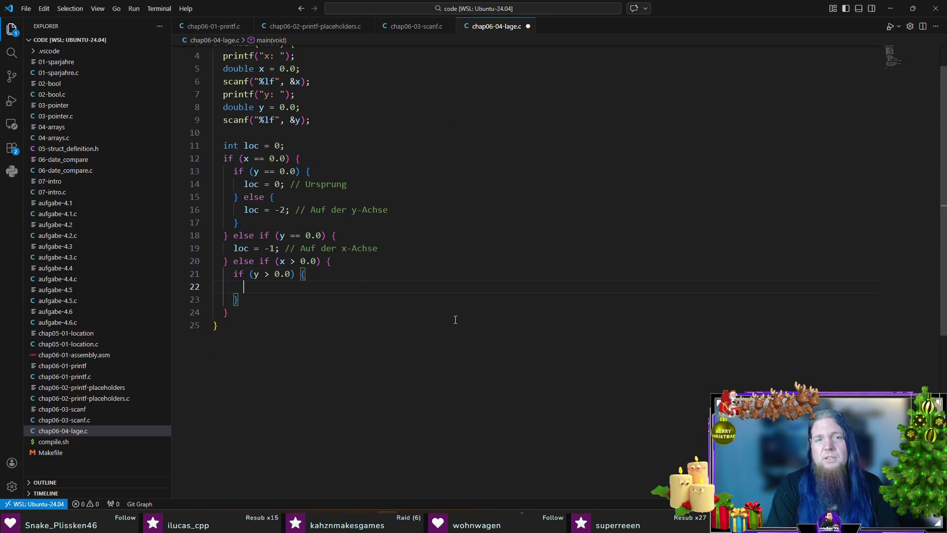
{"action": "type", "text": "loc = 1; "}
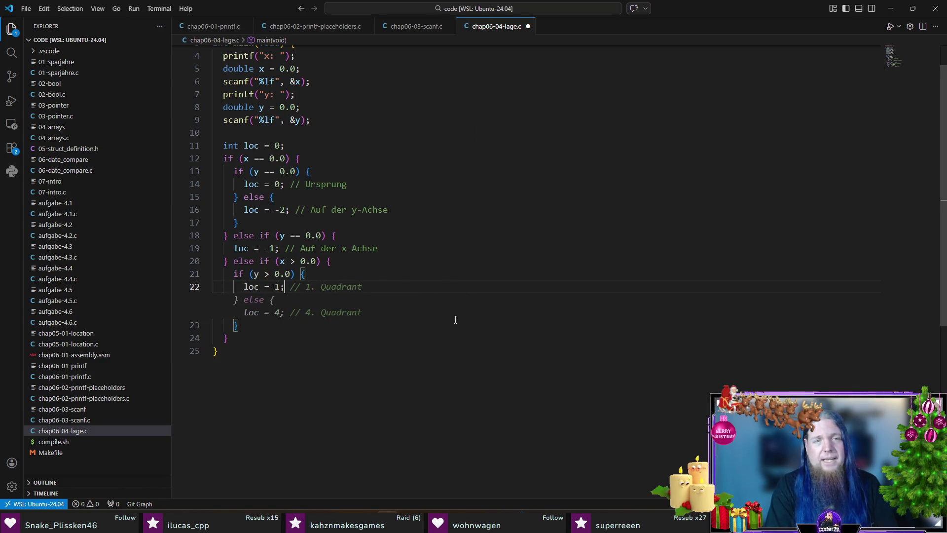
{"action": "type", "text": "// 1. Quadrant"}
{"action": "key", "text": "Return"}
{"action": "type", "text": "} else {"}
{"action": "key", "text": "Tab"}
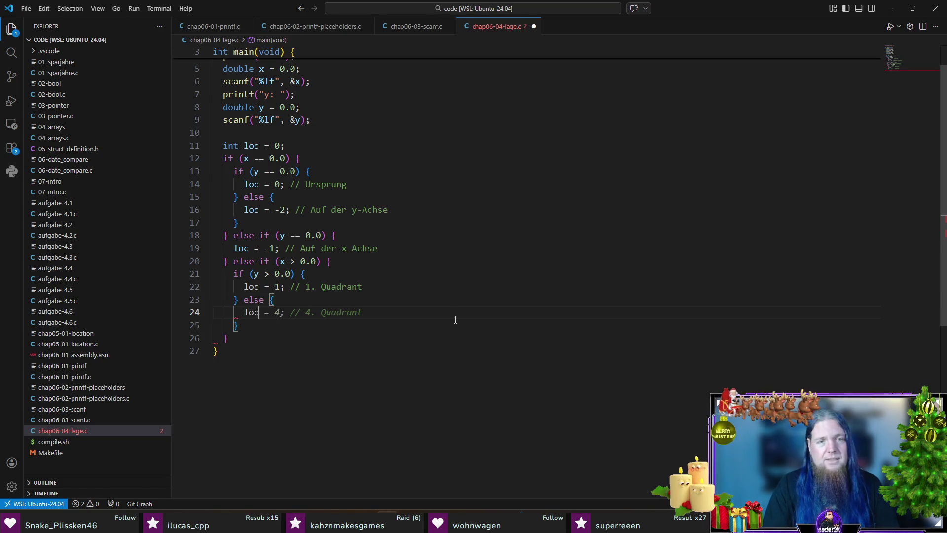
{"action": "key", "text": "Down"}
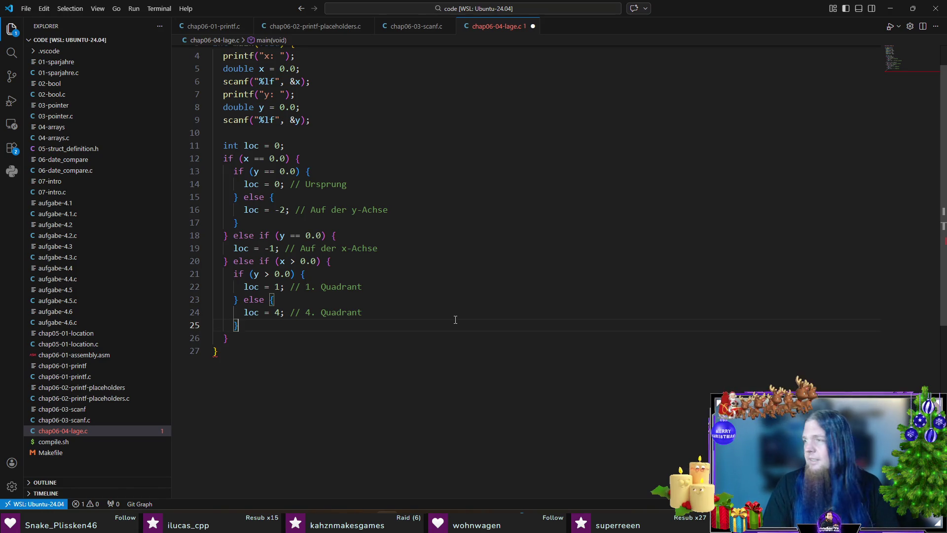
{"action": "key", "text": "Return"}
Add the final else setting loc to 2 when y > 0.0, otherwise 3, and save the file.
{"action": "type", "text": "} else {"}
{"action": "key", "text": "Return"}
{"action": "type", "text": "if "}
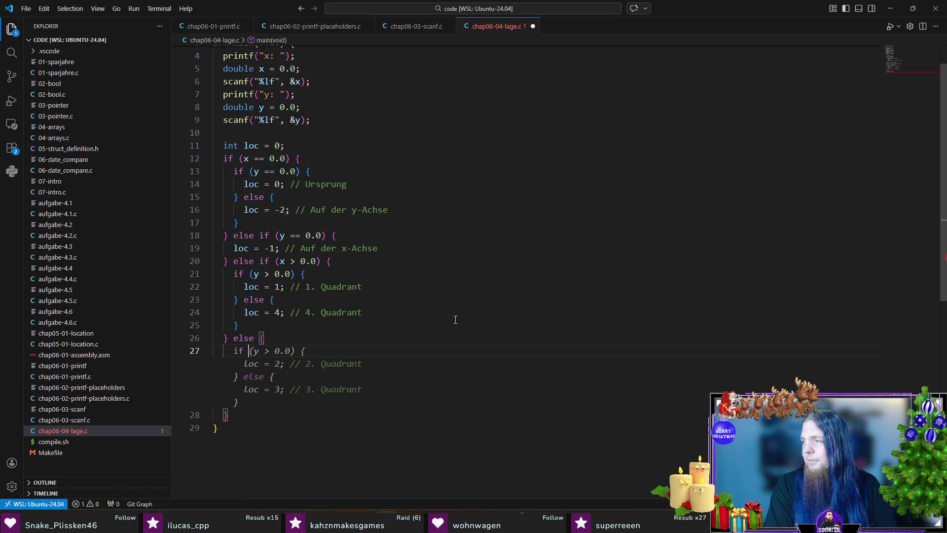
{"action": "type", "text": "(y > 0.0) {"}
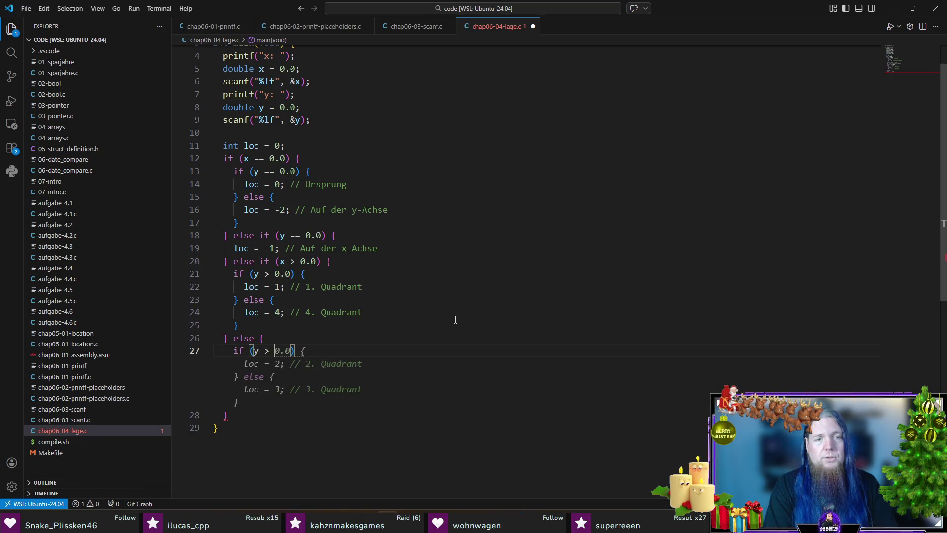
{"action": "key", "text": "Return"}
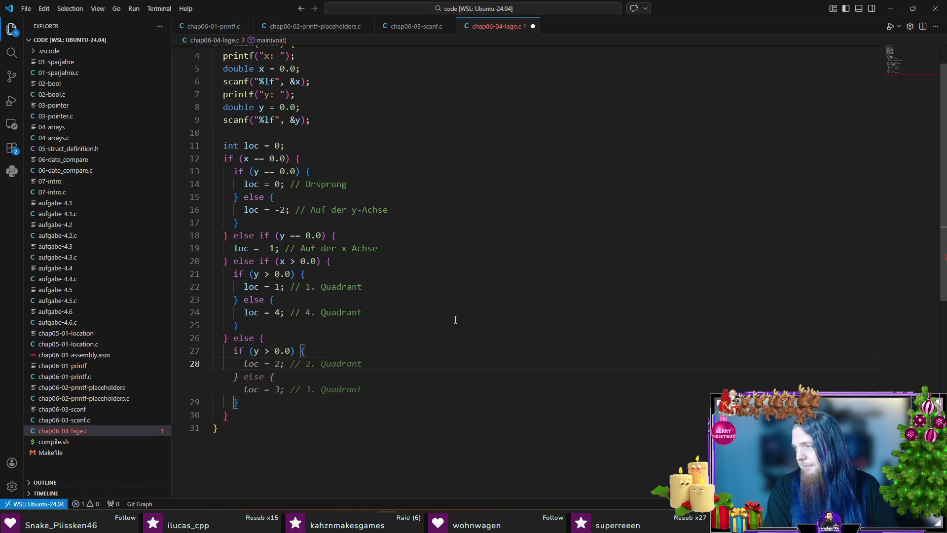
{"action": "key", "text": "Tab"}
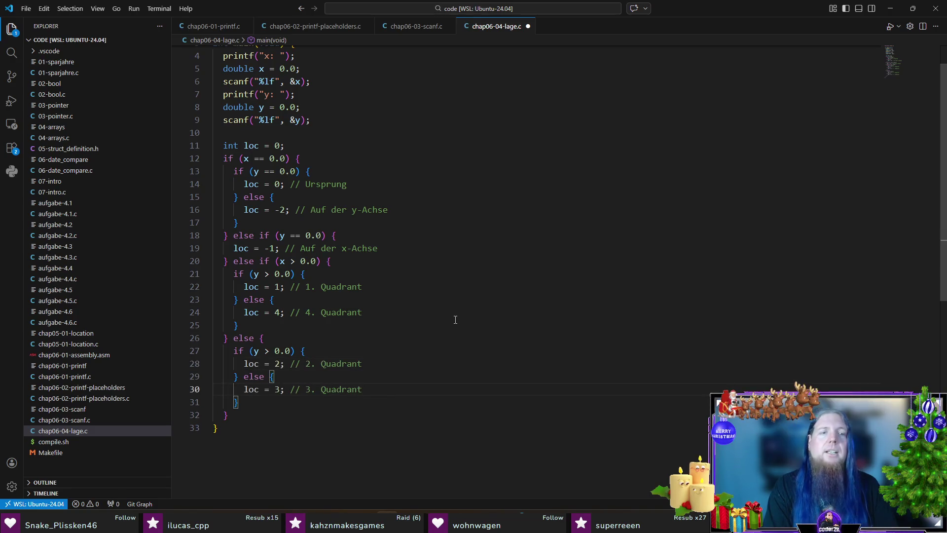
{"action": "key", "text": "Down"}
{"action": "key", "text": "Down"}
{"action": "key", "text": "Down"}
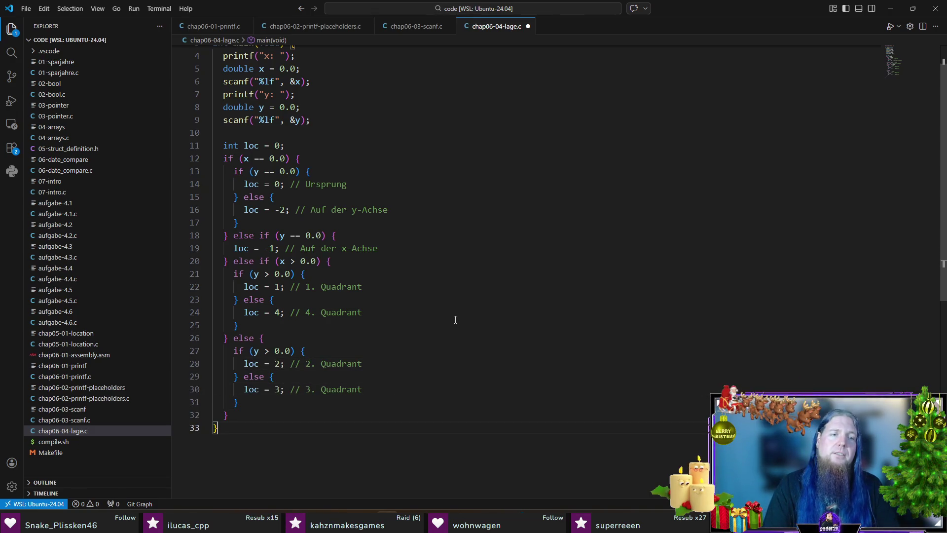
{"action": "key", "text": "Return"}
{"action": "key", "text": "ctrl+s"}
{"action": "scroll", "coordinate": [420, 351], "scroll_direction": "up", "scroll_amount": 1}
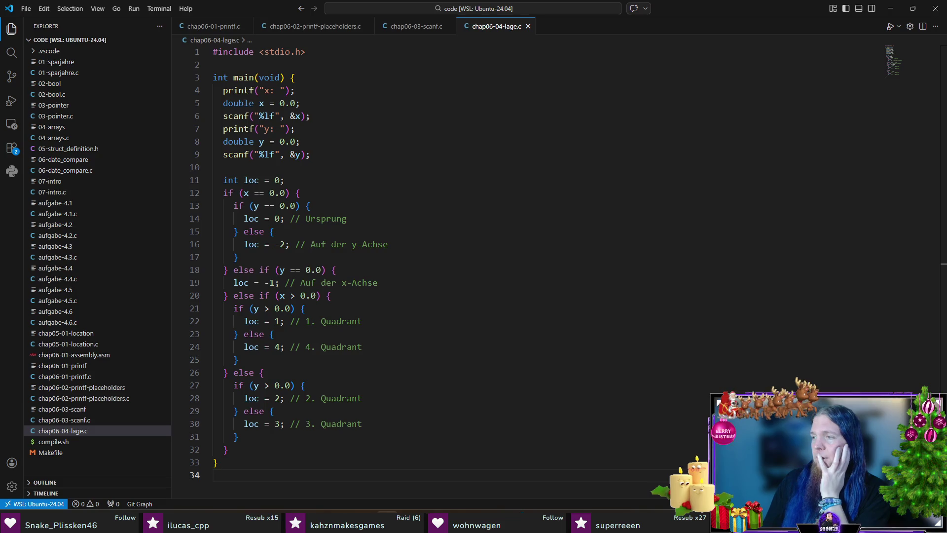
Below the if/else chain's closing brace, start a switch (loc) { statement.
{"action": "key", "text": "Up"}
{"action": "key", "text": "Up"}
{"action": "key", "text": "End"}
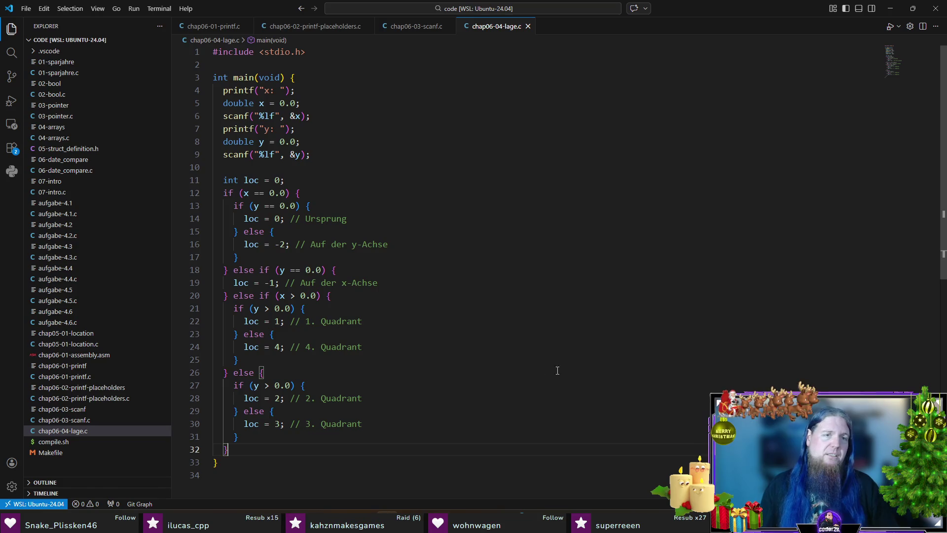
{"action": "scroll", "coordinate": [691, 334], "scroll_direction": "down", "scroll_amount": 1}
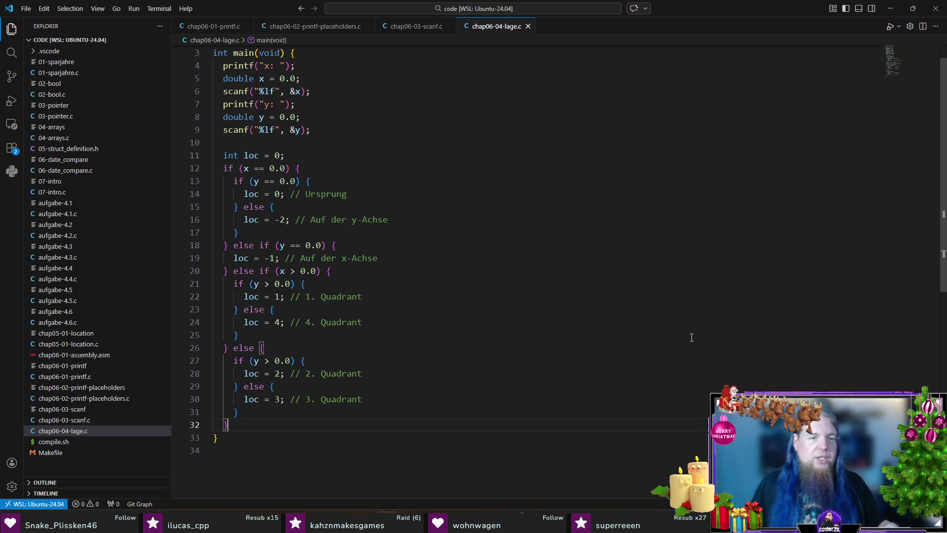
{"action": "key", "text": "Return"}
{"action": "key", "text": "Return"}
{"action": "type", "text": "s"}
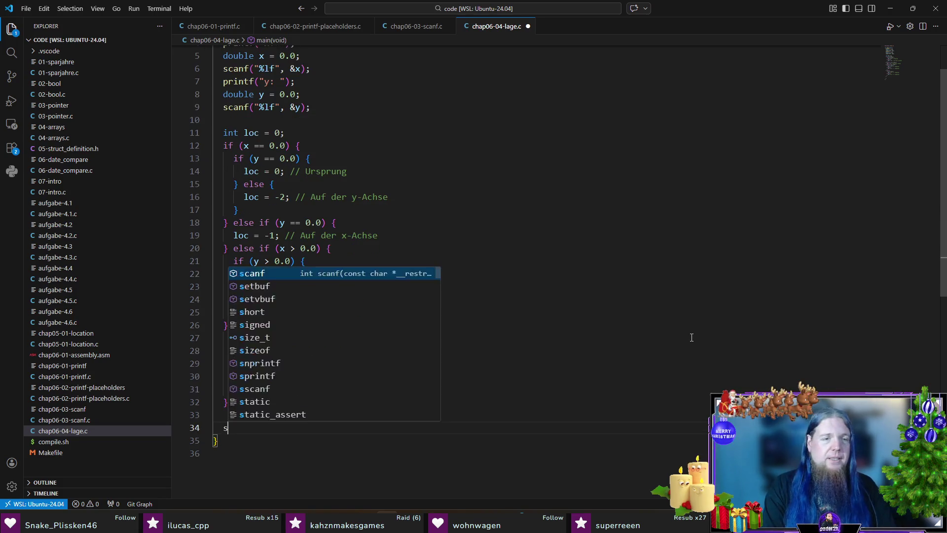
{"action": "type", "text": "witch (loc) {"}
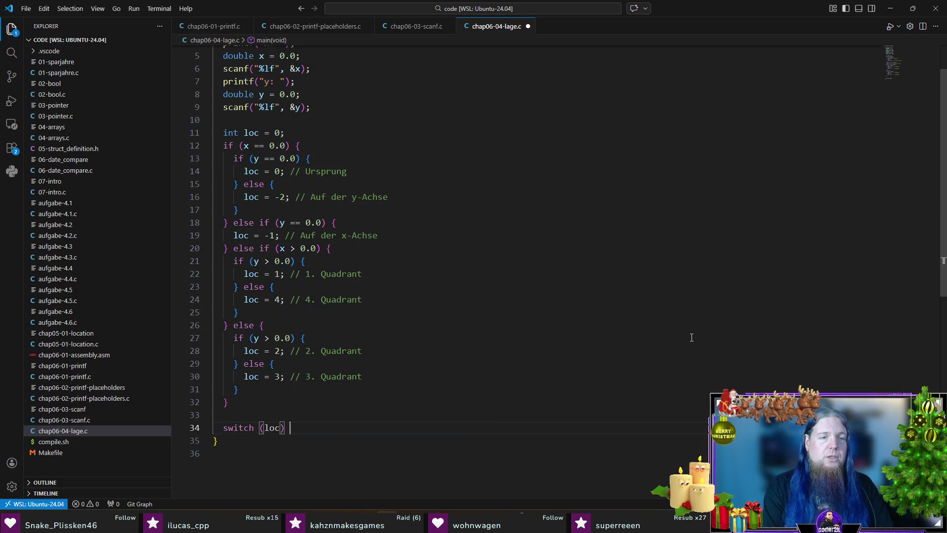
Add case 0 printing "Der Punkt liegt im Ursprung." followed by break.
{"action": "key", "text": "Return"}
{"action": "type", "text": "case"}
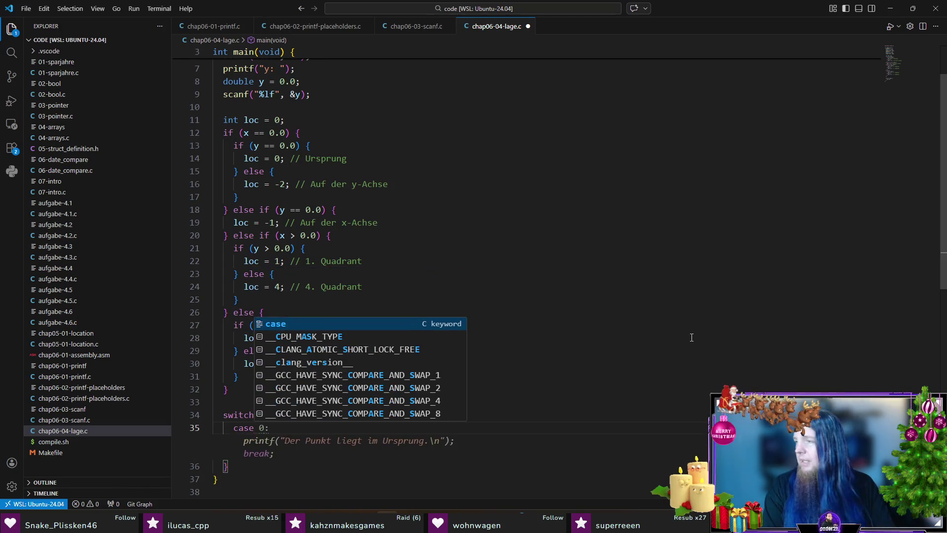
{"action": "type", "text": " 0:"}
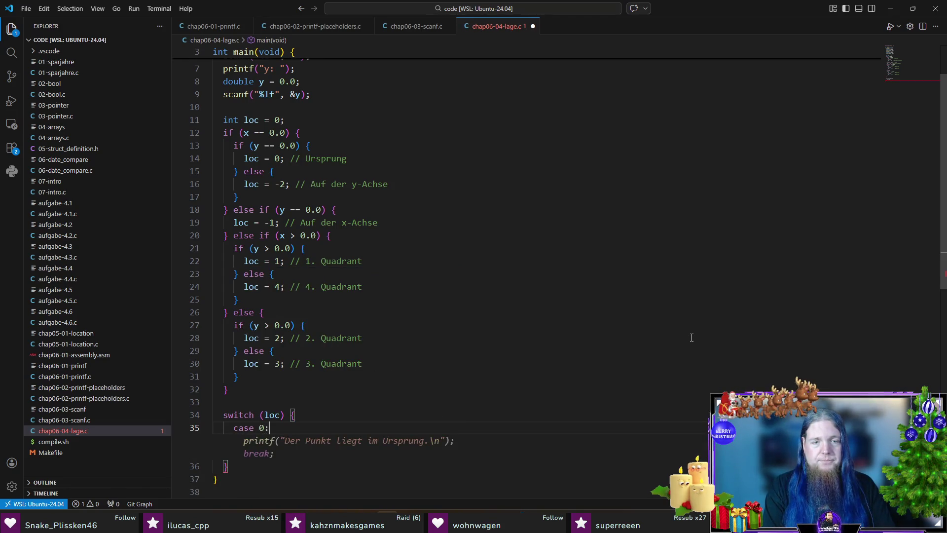
{"action": "key", "text": "Return"}
{"action": "type", "text": "printf("}
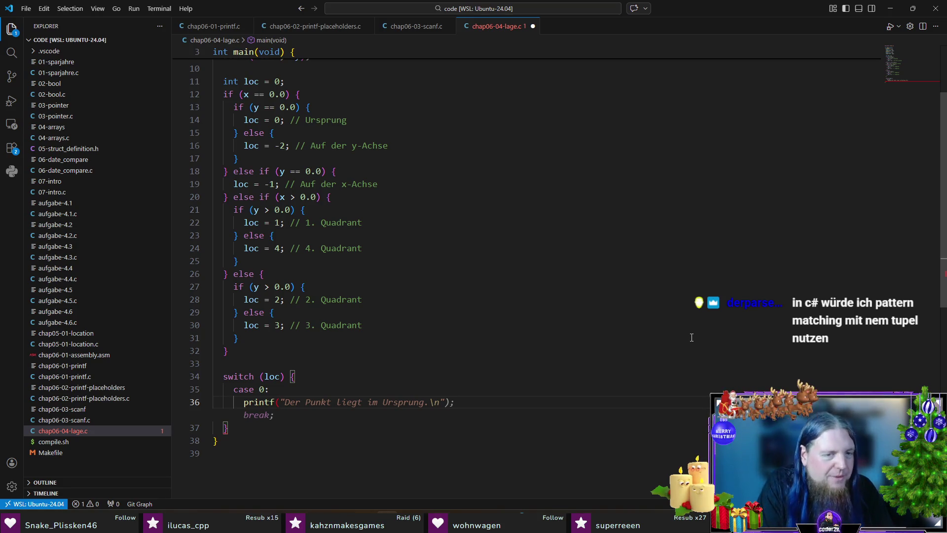
{"action": "key", "text": "Tab"}
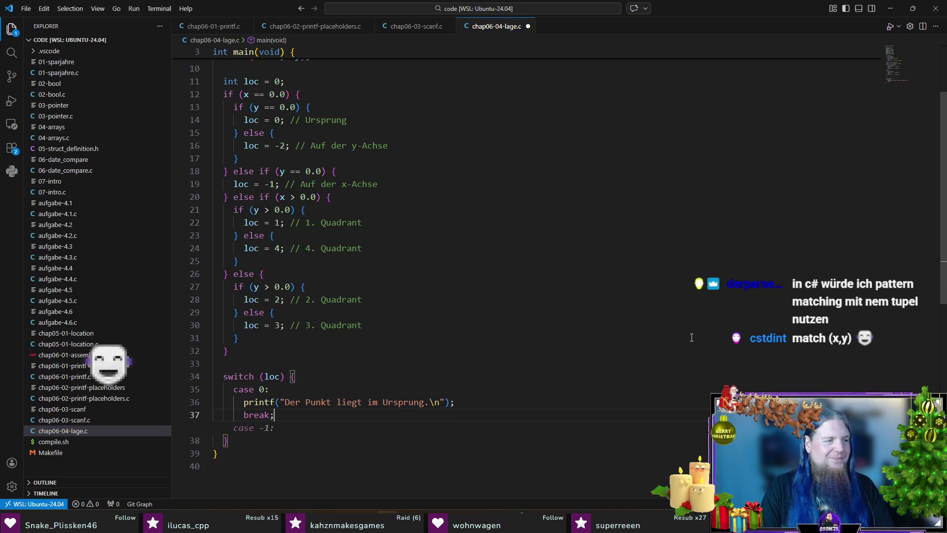
{"action": "key", "text": "Escape"}
Join the printf and break onto the case 0 line, then begin case 1:.
{"action": "key", "text": "Up"}
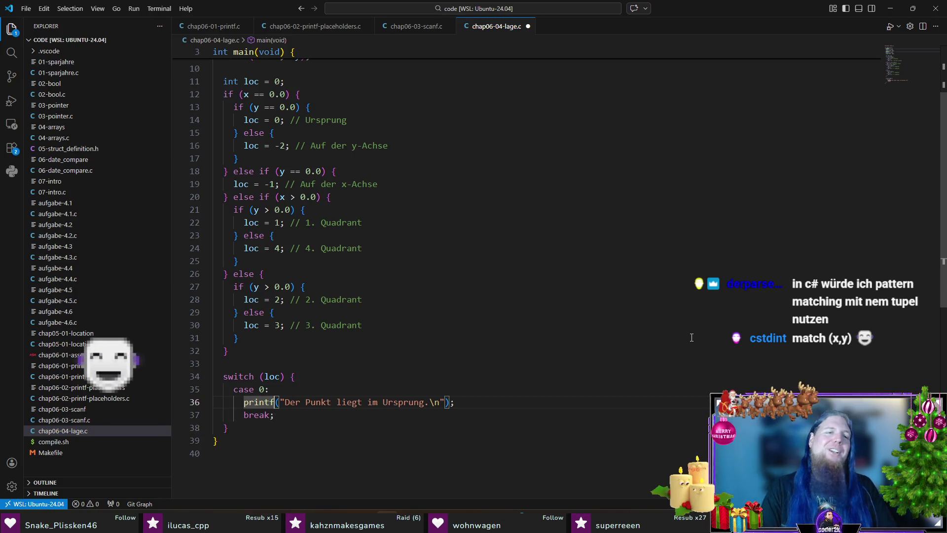
{"action": "key", "text": "Home"}
{"action": "key", "text": "BackSpace"}
{"action": "key", "text": "BackSpace"}
{"action": "key", "text": "BackSpace"}
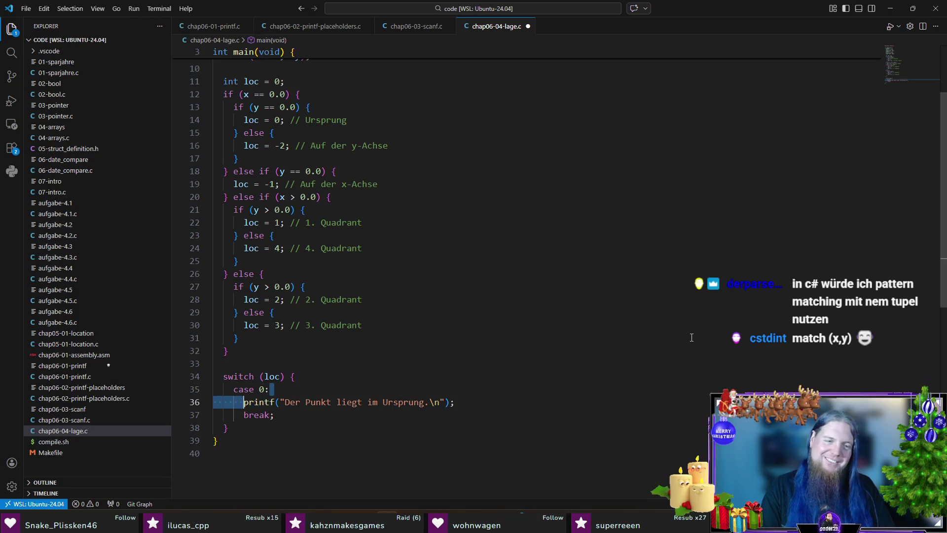
{"action": "key", "text": "Down"}
{"action": "key", "text": "Home"}
{"action": "key", "text": "BackSpace"}
{"action": "key", "text": "BackSpace"}
{"action": "key", "text": "BackSpace"}
{"action": "key", "text": "Return"}
{"action": "type", "text": "case 1:"}
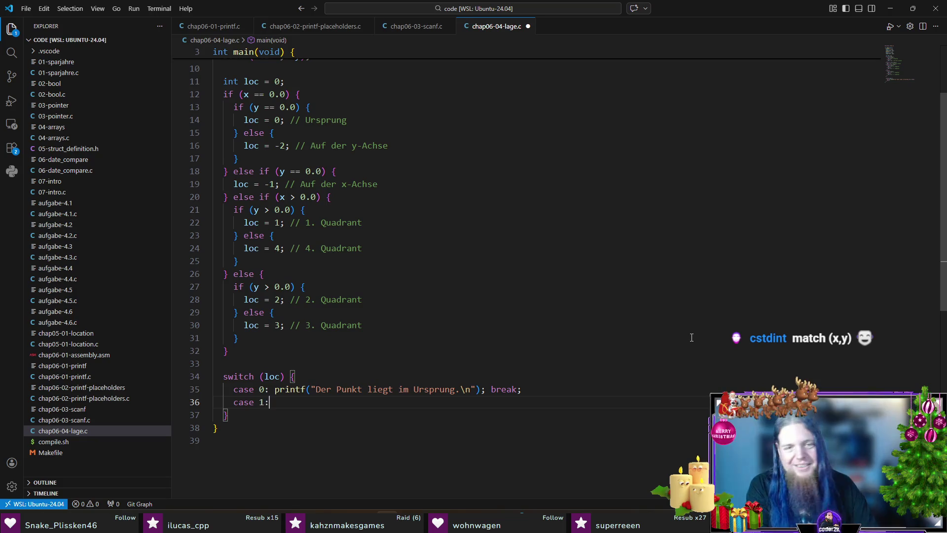
Add one-line cases 1 through 4, each printing its Quadranten message.
{"action": "key", "text": "Tab"}
{"action": "key", "text": "Return"}
{"action": "key", "text": "Tab"}
{"action": "key", "text": "Return"}
{"action": "key", "text": "Tab"}
{"action": "key", "text": "Return"}
{"action": "type", "text": "case 4: printf(\"Der Punkt liegt im 4. Quadranten.\\"}
{"action": "key", "text": "Tab"}
Add cases -1 and -2 with the x-axis and y-axis messages, remove the default line, and save.
{"action": "key", "text": "Return"}
{"action": "key", "text": "Tab"}
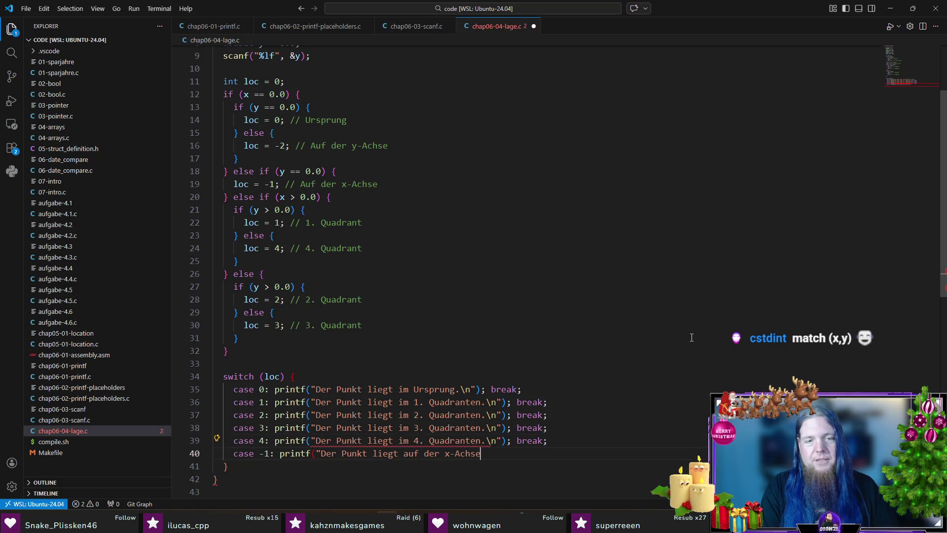
{"action": "key", "text": "Return"}
{"action": "type", "text": "case -2: printf(\"Der Punkt liegt auf der y-Ach"}
{"action": "key", "text": "Tab"}
{"action": "key", "text": "Return"}
{"action": "key", "text": "Tab"}
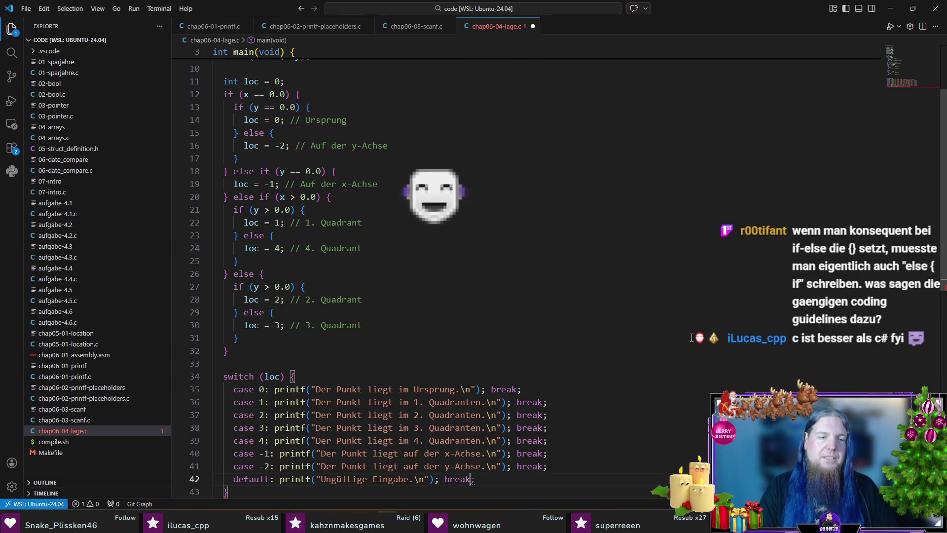
{"action": "scroll", "coordinate": [691, 337], "scroll_direction": "down", "scroll_amount": 1}
{"action": "key", "text": "ctrl+shift+k"}
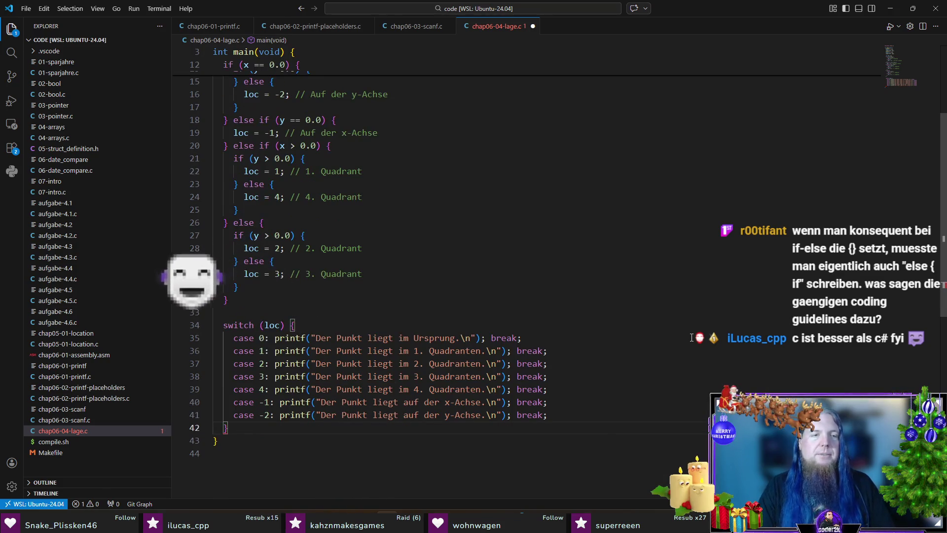
{"action": "key", "text": "ctrl+s"}
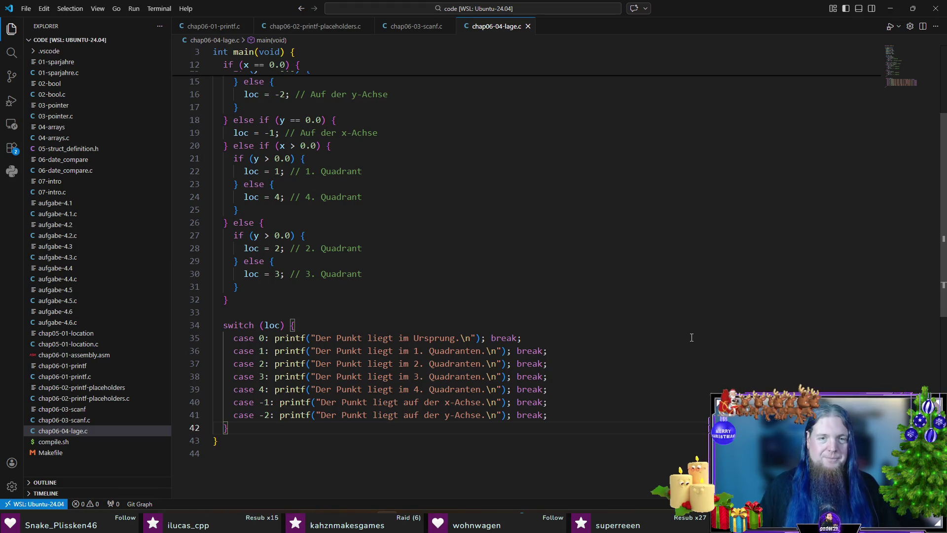
{"action": "scroll", "coordinate": [688, 338], "scroll_direction": "up", "scroll_amount": 3}
{"action": "scroll", "coordinate": [688, 338], "scroll_direction": "down", "scroll_amount": 6}
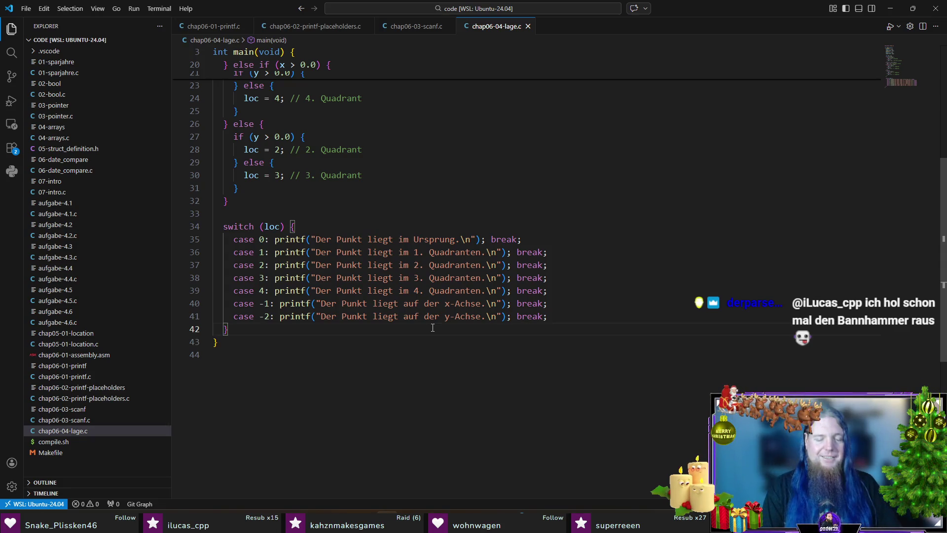
{"action": "key", "text": "ctrl+grave"}
Compile chap06-04-lage.c by running ./compile.sh in the terminal.
{"action": "type", "text": "./com"}
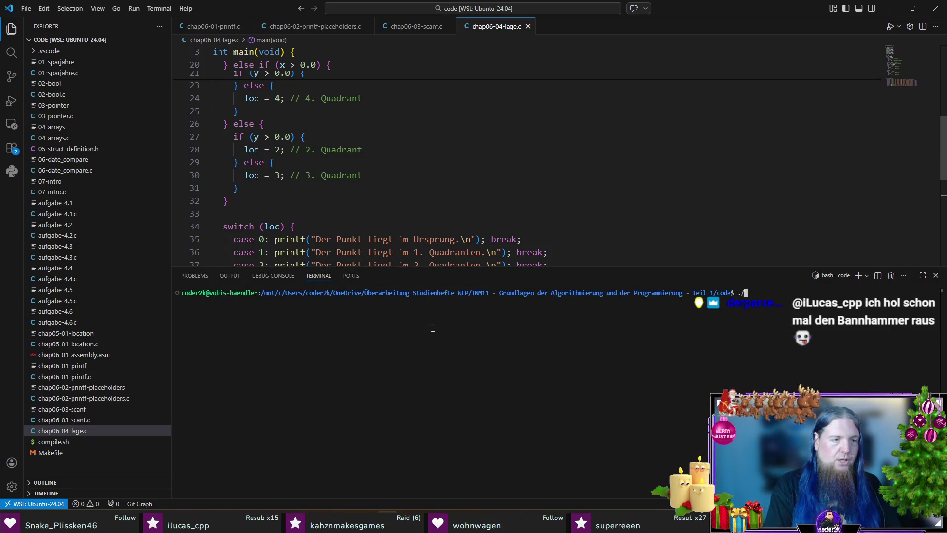
{"action": "key", "text": "Tab"}
{"action": "key", "text": "Return"}
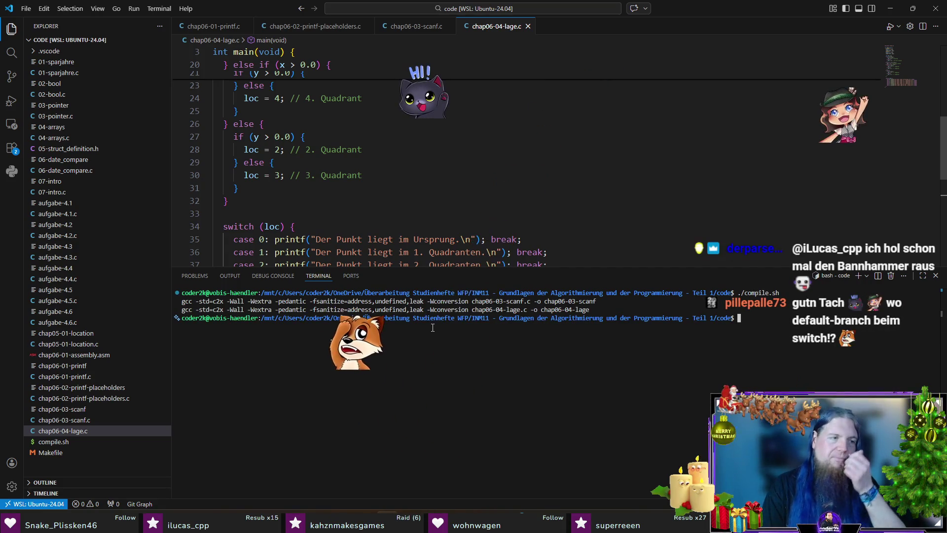
{"action": "key", "text": "ctrl+grave"}
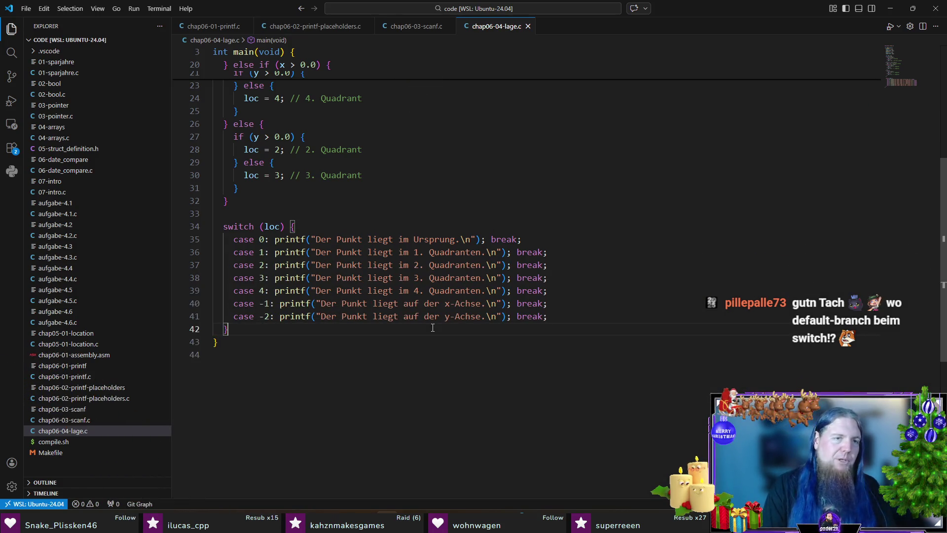
Review the nested if/else block on lines 12–32 and the loc = 0 initialisation.
{"action": "scroll", "coordinate": [433, 327], "scroll_direction": "up", "scroll_amount": 5}
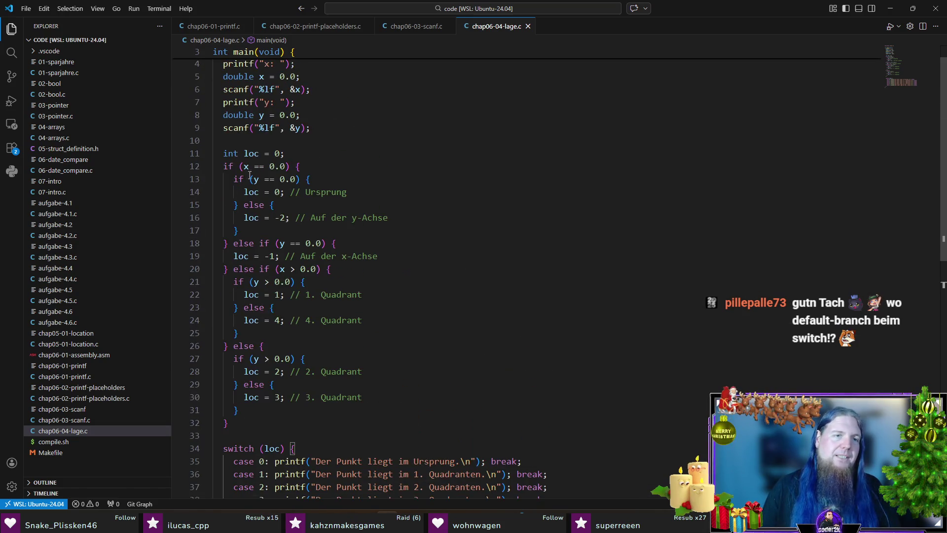
{"action": "left_click_drag", "start_coordinate": [222, 169], "coordinate": [229, 423]}
{"action": "left_click", "coordinate": [229, 422]}
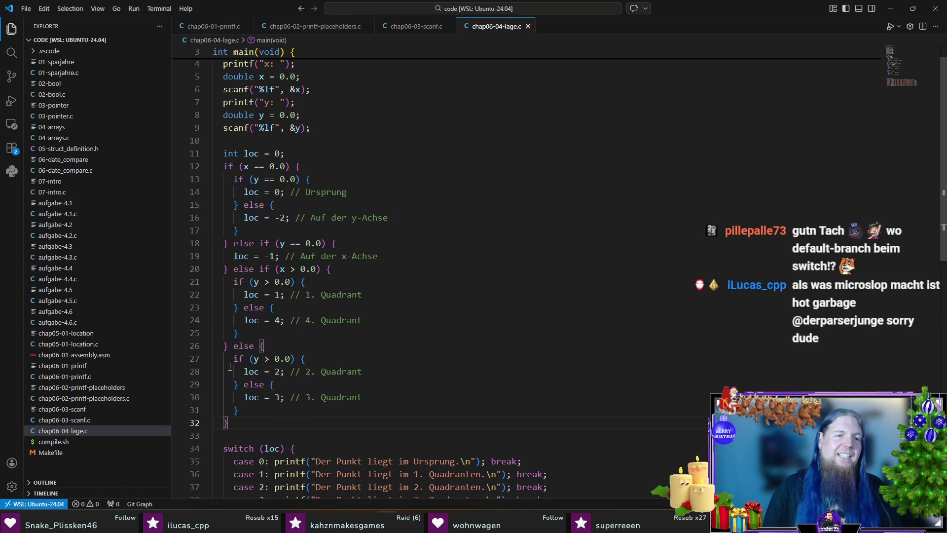
{"action": "left_click_drag", "start_coordinate": [245, 153], "coordinate": [316, 148]}
{"action": "left_click", "coordinate": [316, 148]}
{"action": "scroll", "coordinate": [642, 328], "scroll_direction": "down", "scroll_amount": 5}
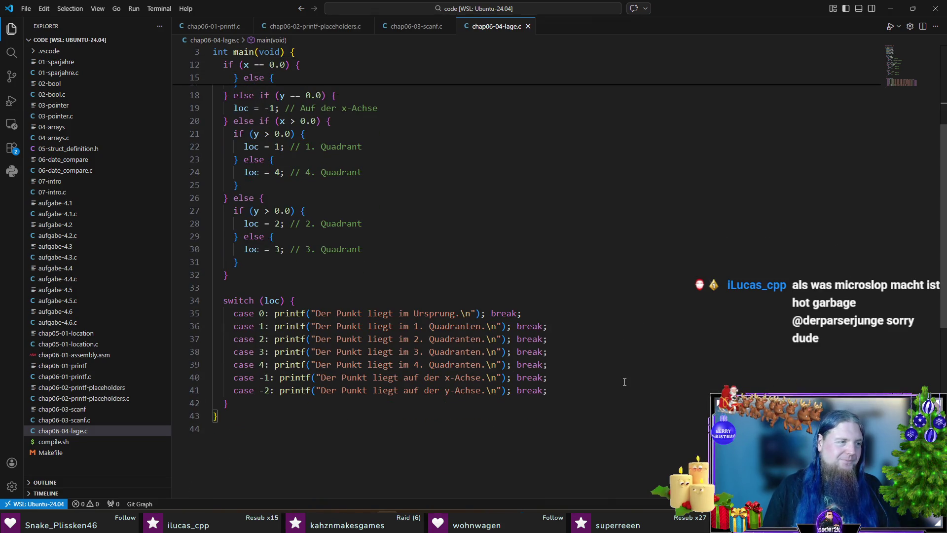
{"action": "scroll", "coordinate": [624, 382], "scroll_direction": "down", "scroll_amount": 3}
{"action": "left_click", "coordinate": [296, 343]}
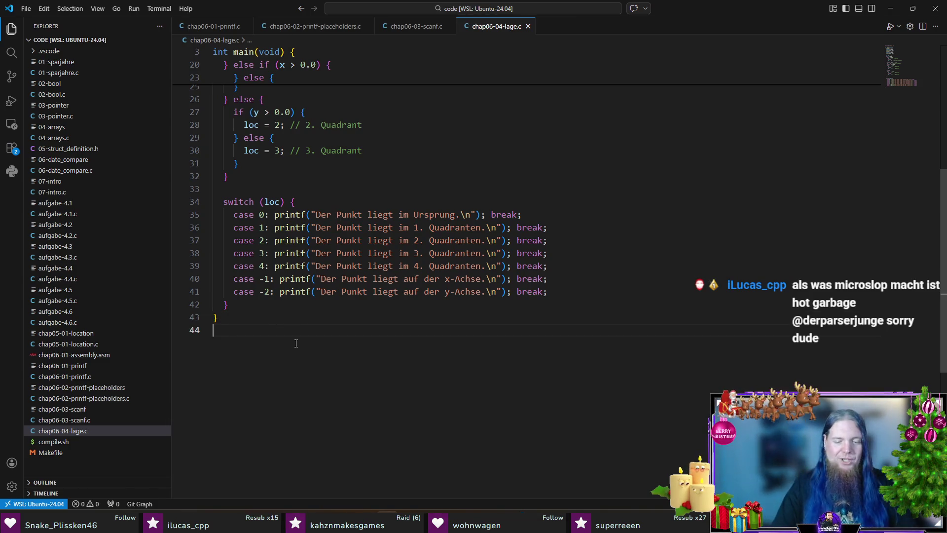
{"action": "key", "text": "ctrl+grave"}
Run ./chap06-04-lage with the point (3, 4) to test the first quadrant.
{"action": "type", "text": "./"}
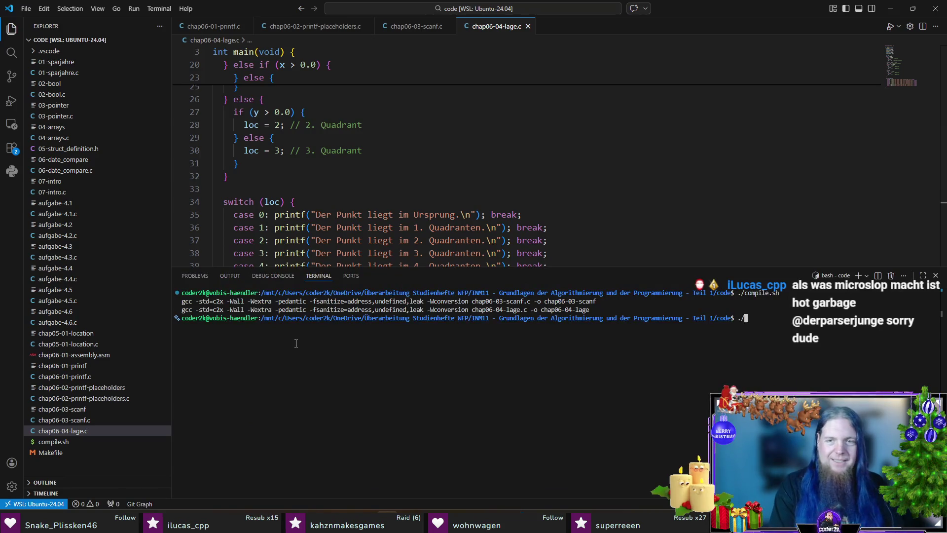
{"action": "type", "text": "chap06-04"}
{"action": "key", "text": "Tab"}
{"action": "key", "text": "Return"}
{"action": "type", "text": "3"}
{"action": "key", "text": "Return"}
{"action": "type", "text": "4"}
{"action": "key", "text": "Return"}
Test the origin (0, 0) and the x-axis point (5, 0).
{"action": "key", "text": "Up"}
{"action": "key", "text": "Return"}
{"action": "type", "text": "0"}
{"action": "key", "text": "Return"}
{"action": "type", "text": "0"}
{"action": "key", "text": "Return"}
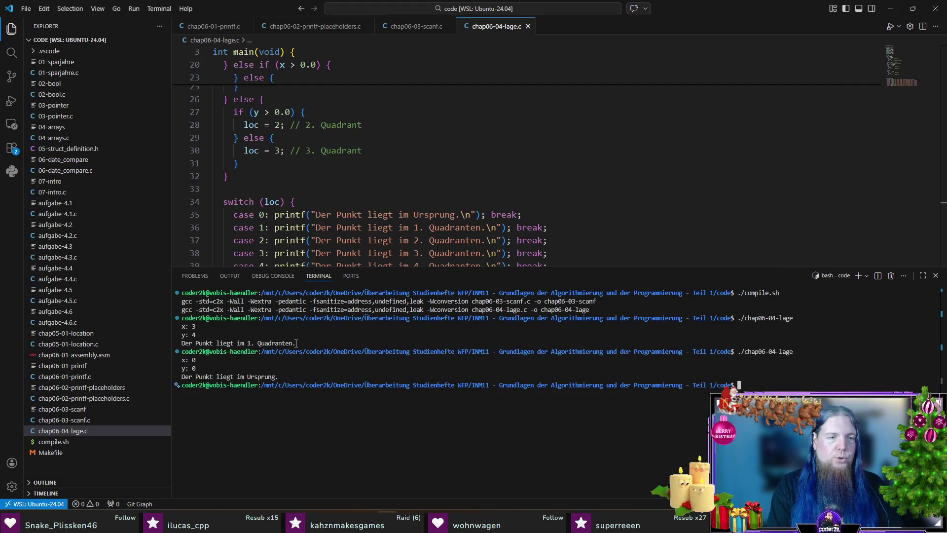
{"action": "type", "text": "./chap06-04-lage"}
{"action": "key", "text": "Return"}
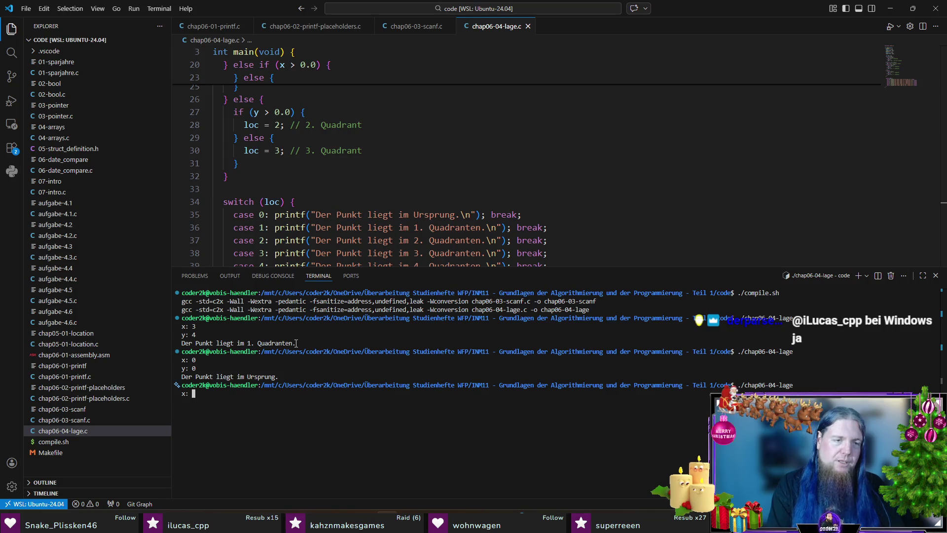
{"action": "type", "text": "5"}
{"action": "key", "text": "Return"}
{"action": "type", "text": "0"}
{"action": "key", "text": "Return"}
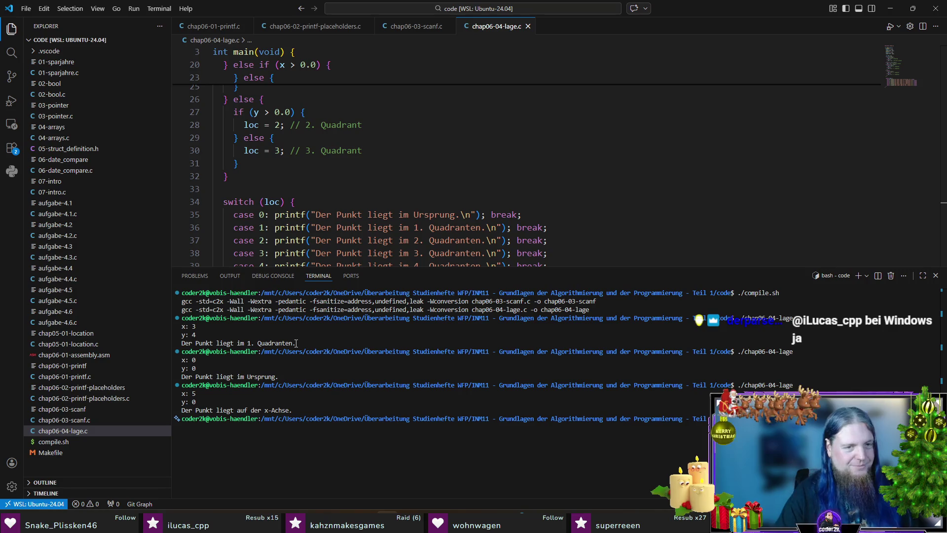
Test the points (-1, 1) and (-1, -1) for the second and third quadrants.
{"action": "key", "text": "Up"}
{"action": "key", "text": "Return"}
{"action": "type", "text": "-"}
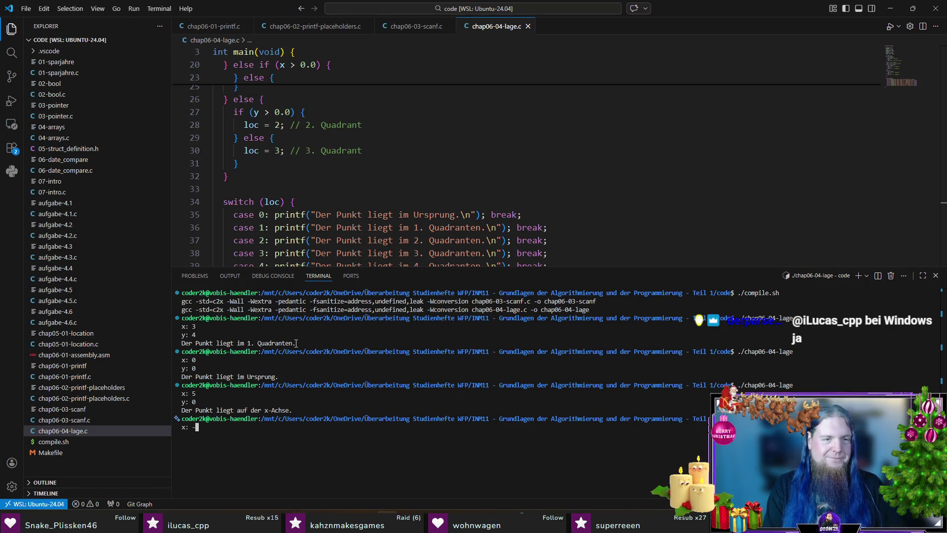
{"action": "type", "text": "1"}
{"action": "key", "text": "Return"}
{"action": "type", "text": "1"}
{"action": "key", "text": "Return"}
{"action": "key", "text": "Up"}
{"action": "key", "text": "Return"}
{"action": "type", "text": "-1"}
{"action": "key", "text": "Return"}
{"action": "type", "text": "-1"}
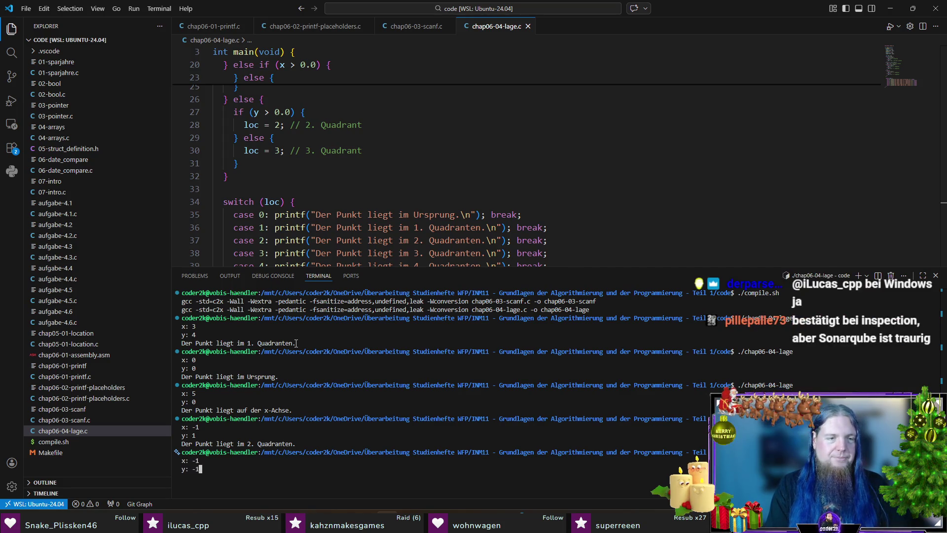
{"action": "key", "text": "Return"}
{"action": "key", "text": "Up"}
Test (1, -1) and the y-axis point (0, 2), then close the terminal.
{"action": "key", "text": "Return"}
{"action": "type", "text": "1"}
{"action": "key", "text": "Return"}
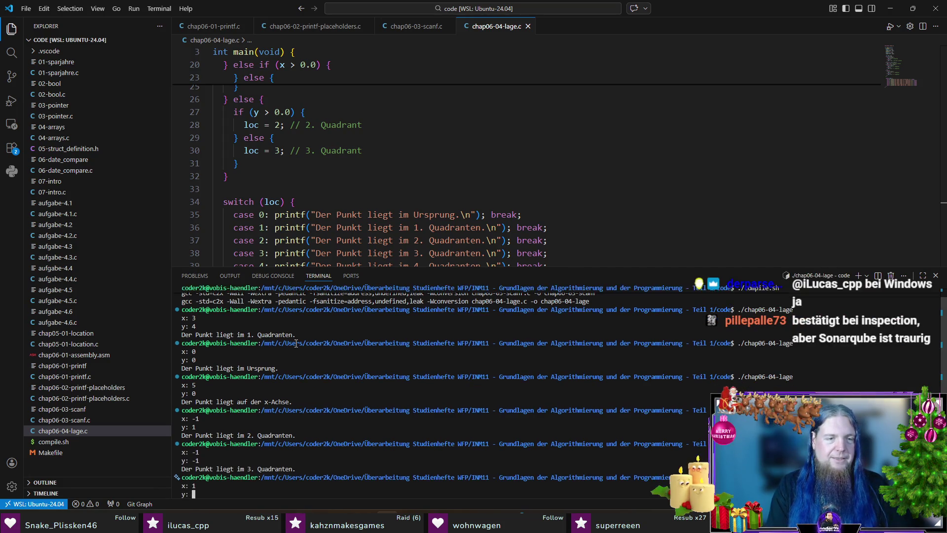
{"action": "type", "text": "-1"}
{"action": "key", "text": "Return"}
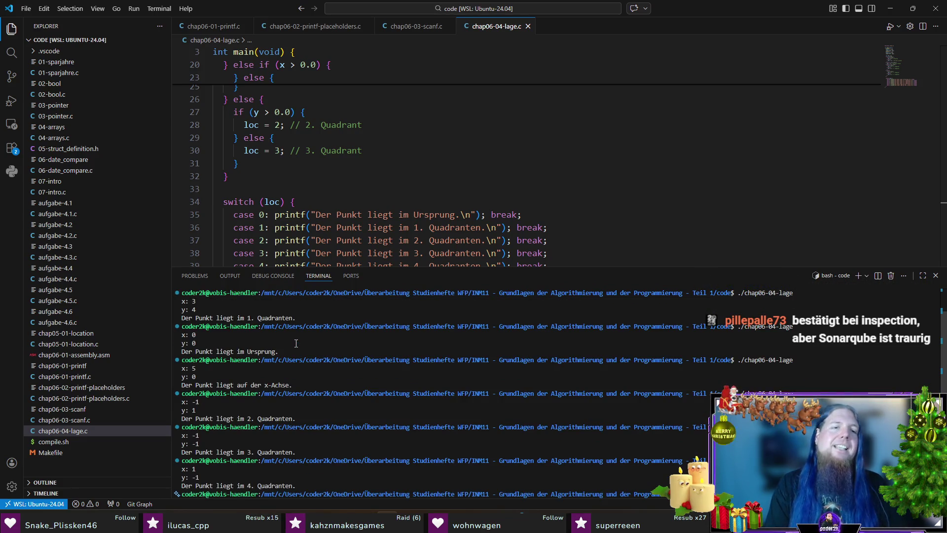
{"action": "type", "text": "0"}
{"action": "key", "text": "Return"}
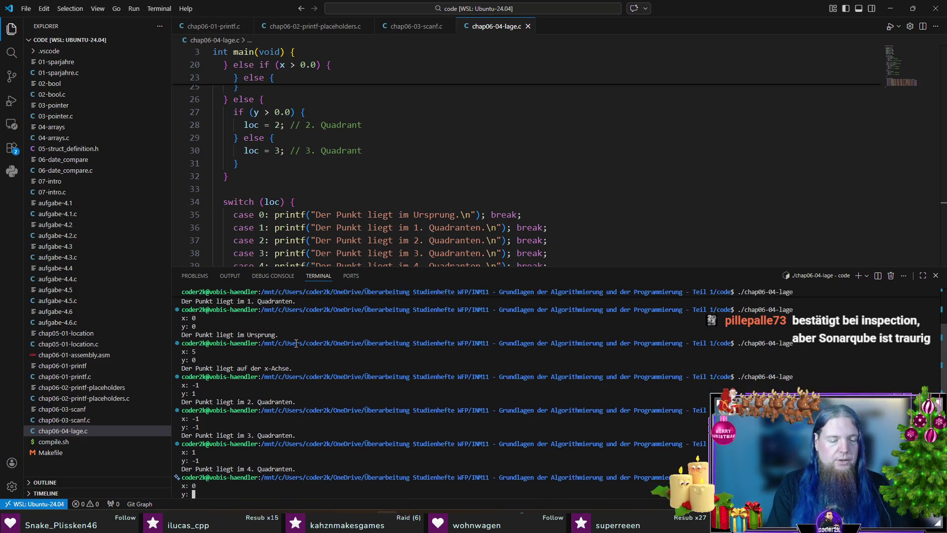
{"action": "type", "text": "2"}
{"action": "key", "text": "Return"}
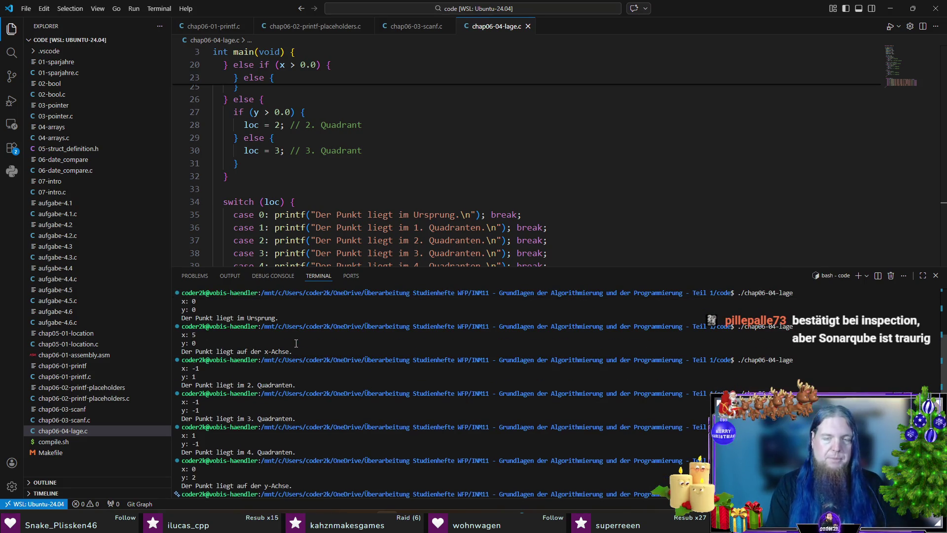
{"action": "key", "text": "ctrl+j"}
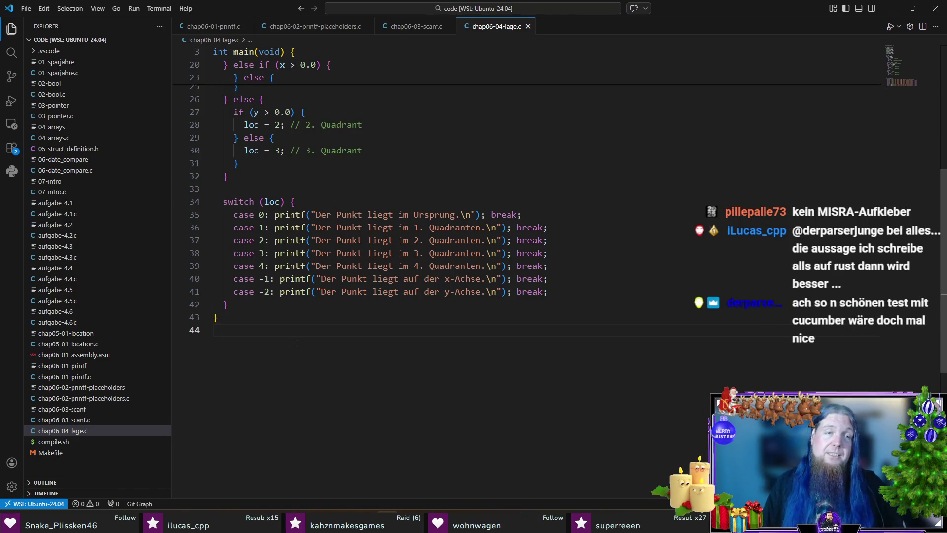
{"action": "scroll", "coordinate": [296, 342], "scroll_direction": "up", "scroll_amount": 8}
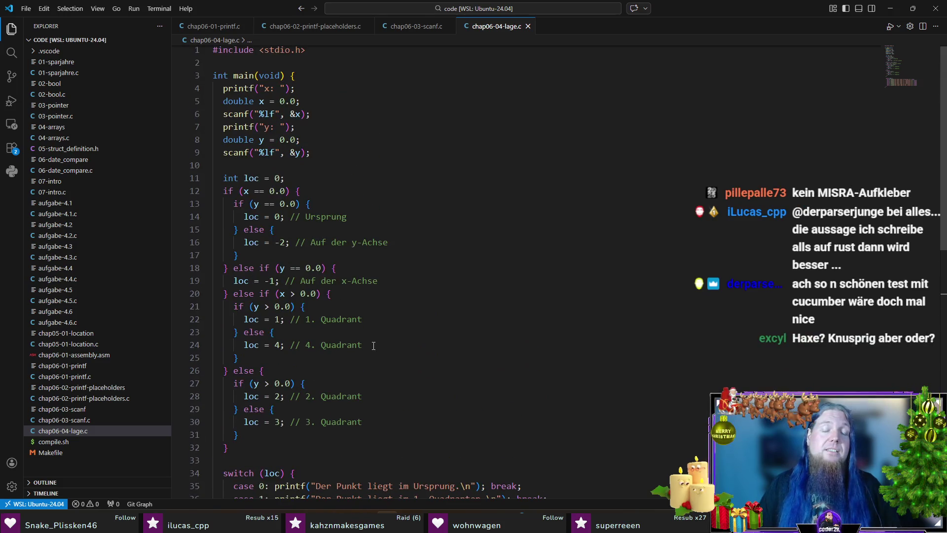
{"action": "scroll", "coordinate": [515, 311], "scroll_direction": "down", "scroll_amount": 3}
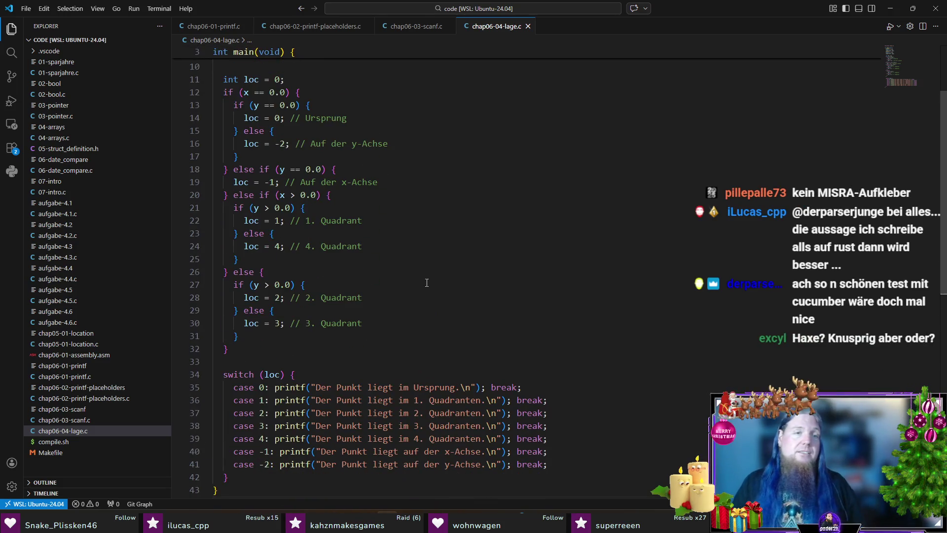
{"action": "left_click_drag", "start_coordinate": [257, 479], "coordinate": [247, 378]}
{"action": "left_click", "coordinate": [331, 381]}
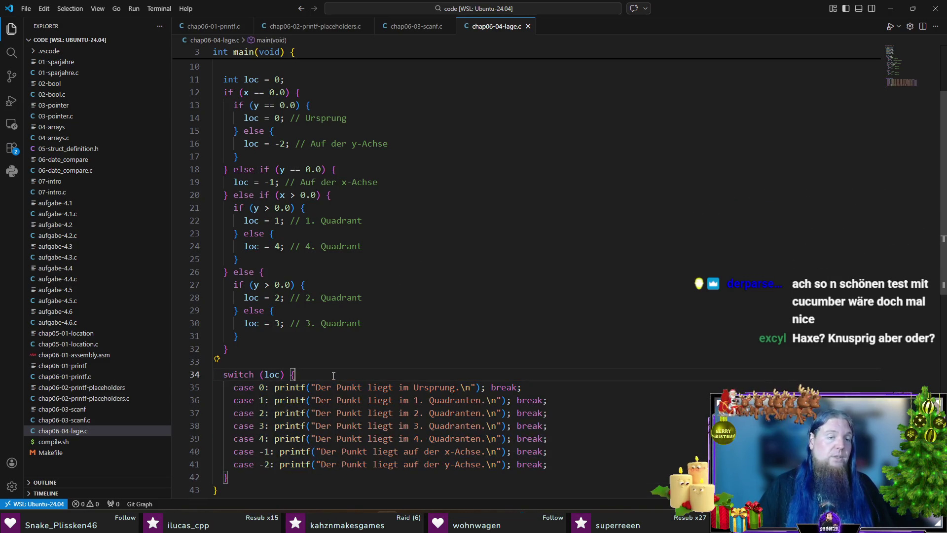
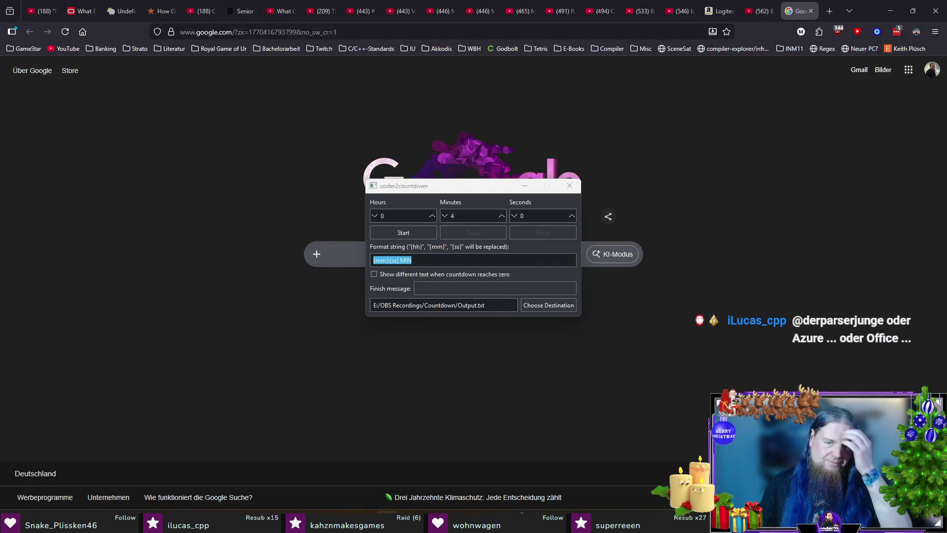
Leave the countdown at 4 minutes and return to kapitel07.tex in TeXstudio.
{"action": "mouse_move", "coordinate": [663, 481]}
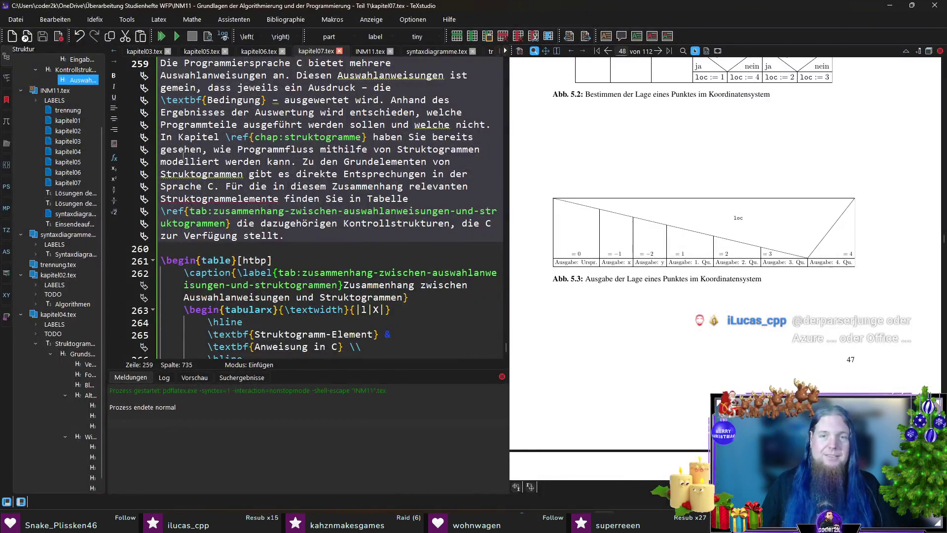
Add a new empty line right after the control-structure table's \end{table}.
{"action": "scroll", "coordinate": [280, 228], "scroll_direction": "down", "scroll_amount": 8}
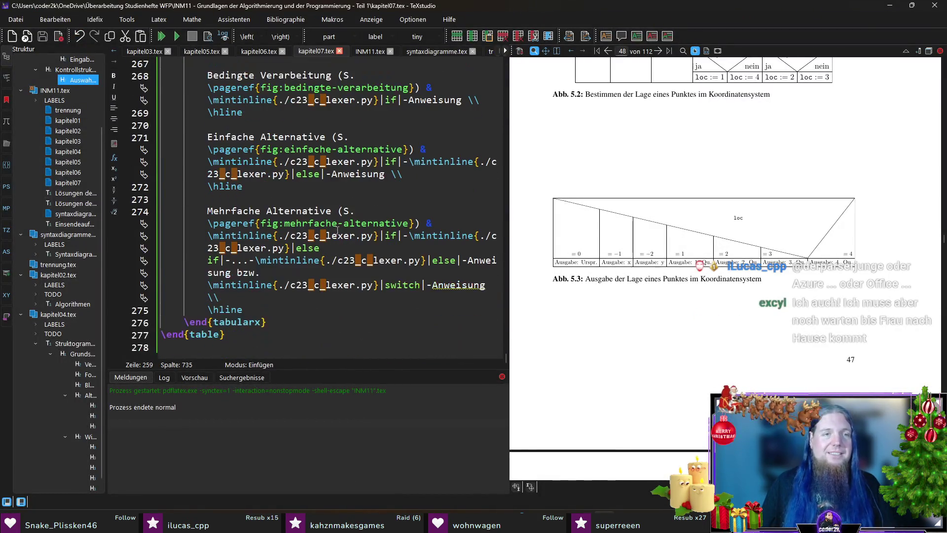
{"action": "left_click", "coordinate": [267, 350]}
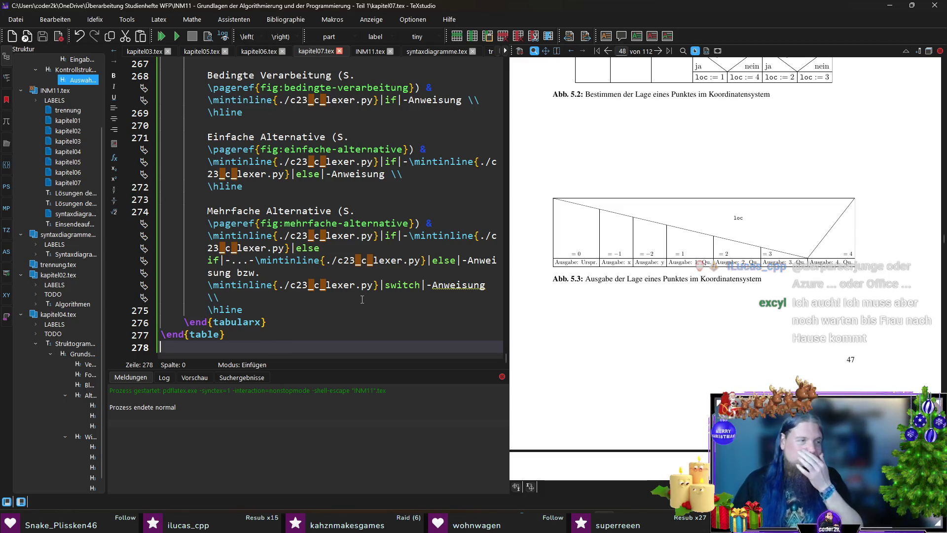
{"action": "key", "text": "Return"}
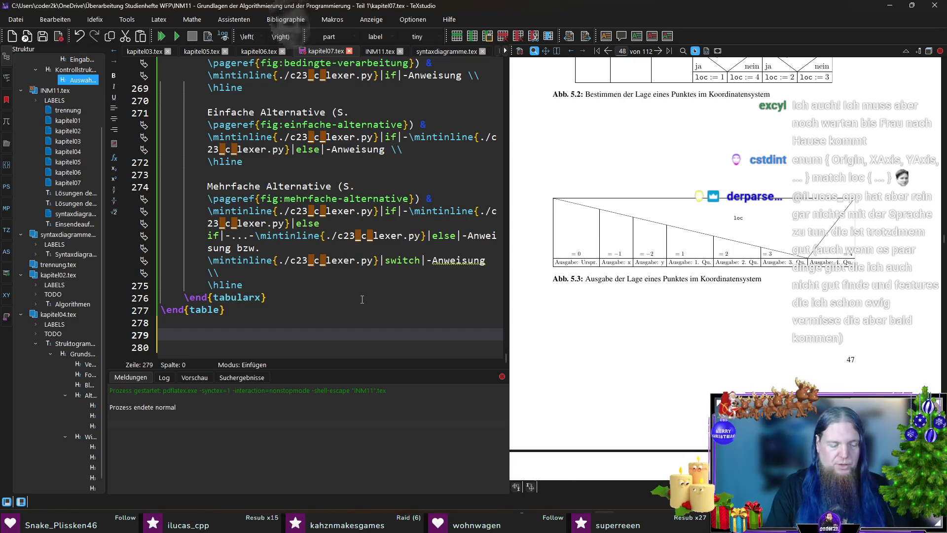
Insert a code environment importing chap06-04-lage.c, captioned 'C-Programm zur Bestimmung der Lage eines Punktes im Koordinatensystem'.
{"action": "type", "text": "\begin{co"}
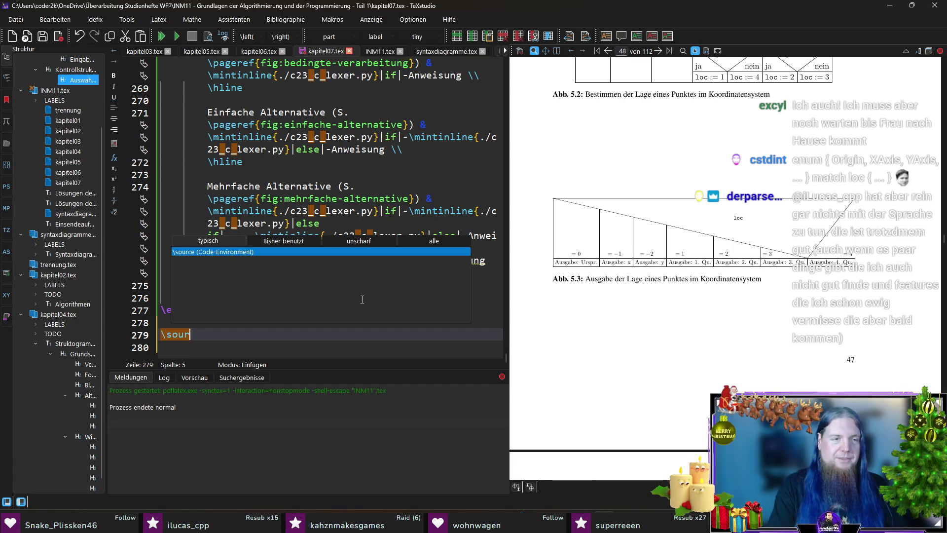
{"action": "key", "text": "Return"}
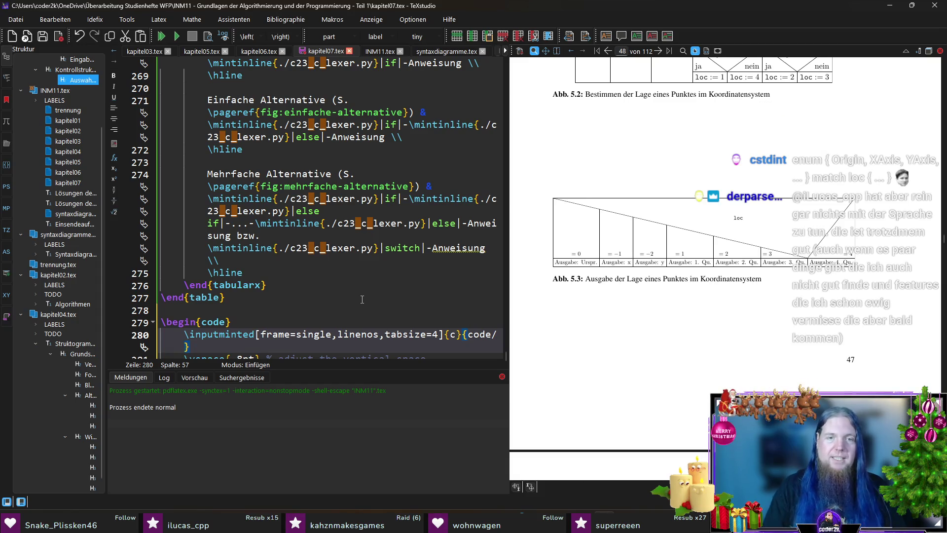
{"action": "scroll", "coordinate": [316, 307], "scroll_direction": "down", "scroll_amount": 2}
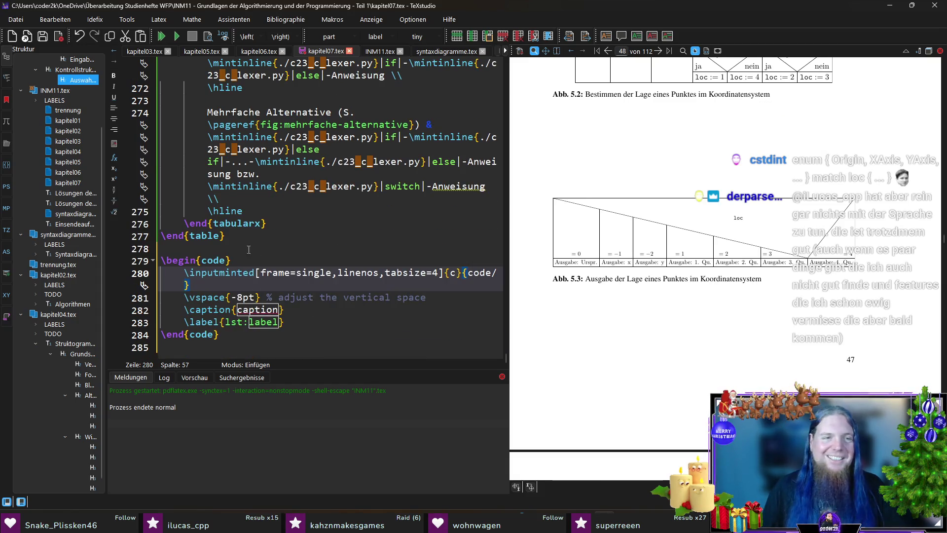
{"action": "type", "text": "chap06-04-lage.c"}
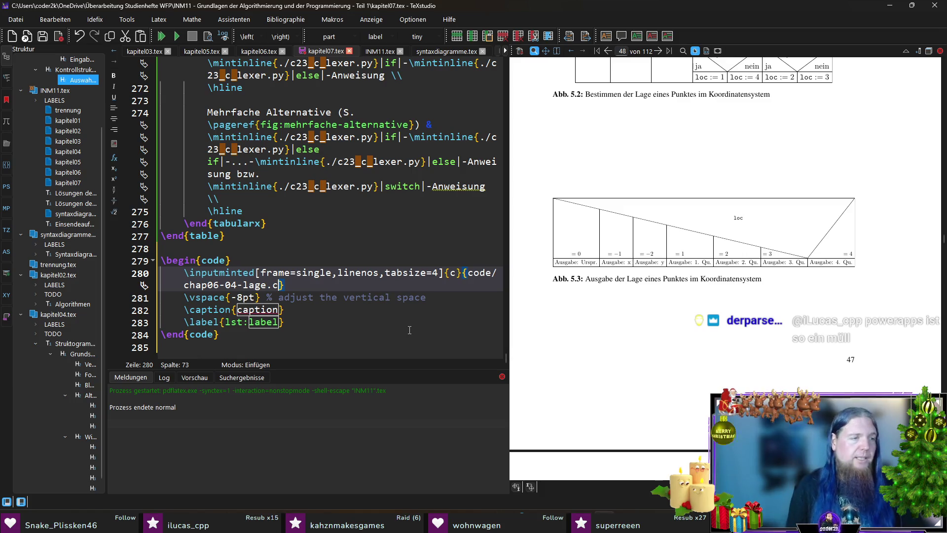
{"action": "key", "text": "ctrl+Right"}
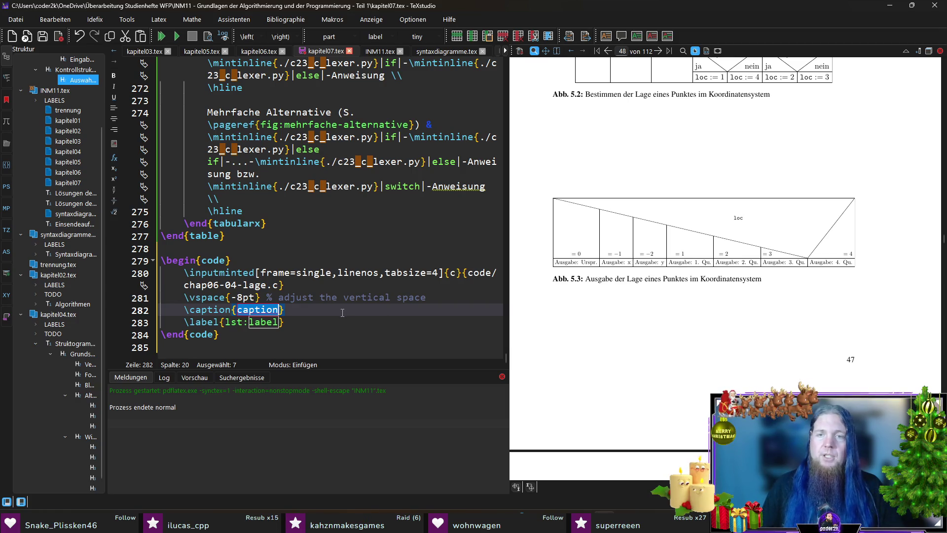
{"action": "type", "text": "C-Programm "}
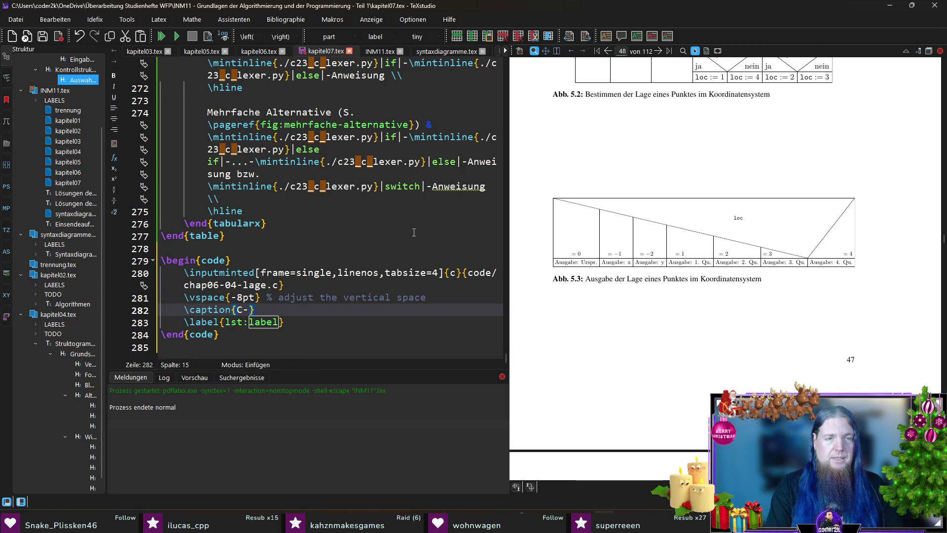
{"action": "type", "text": "zur Bestimmung der L"}
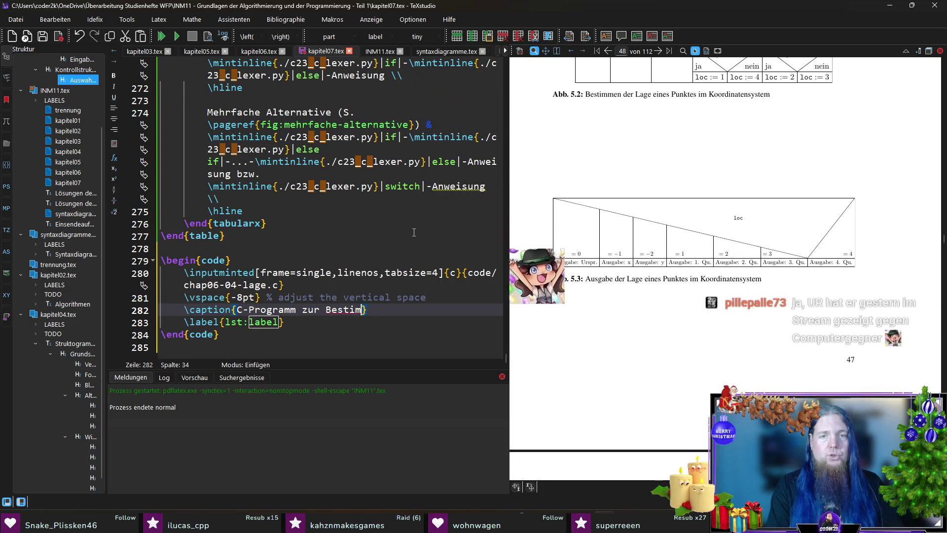
{"action": "type", "text": "age eines Punktes "}
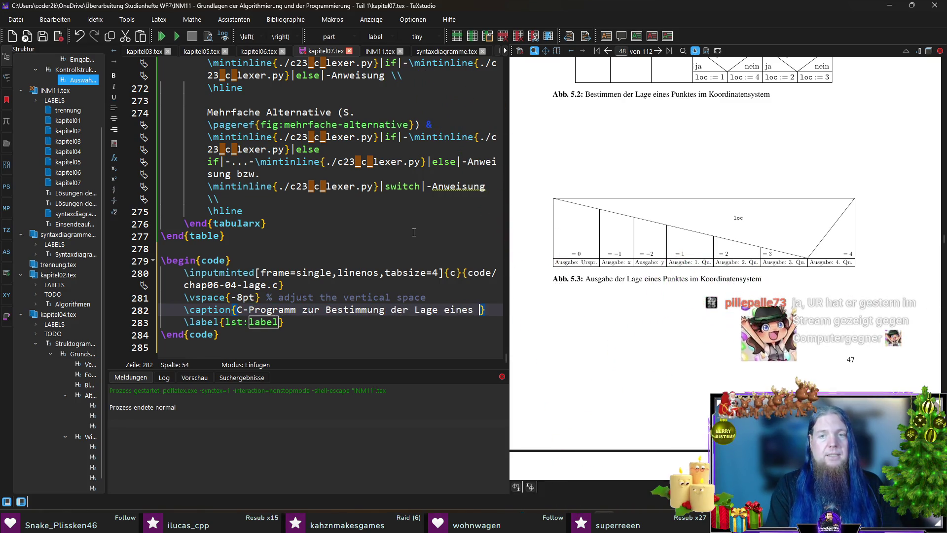
{"action": "type", "text": "im Koo"}
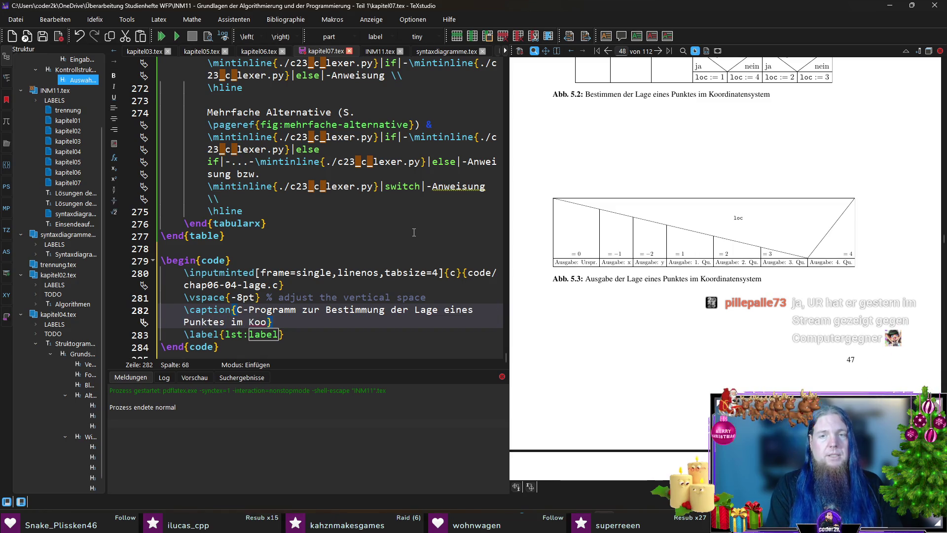
{"action": "type", "text": "rdinaten"}
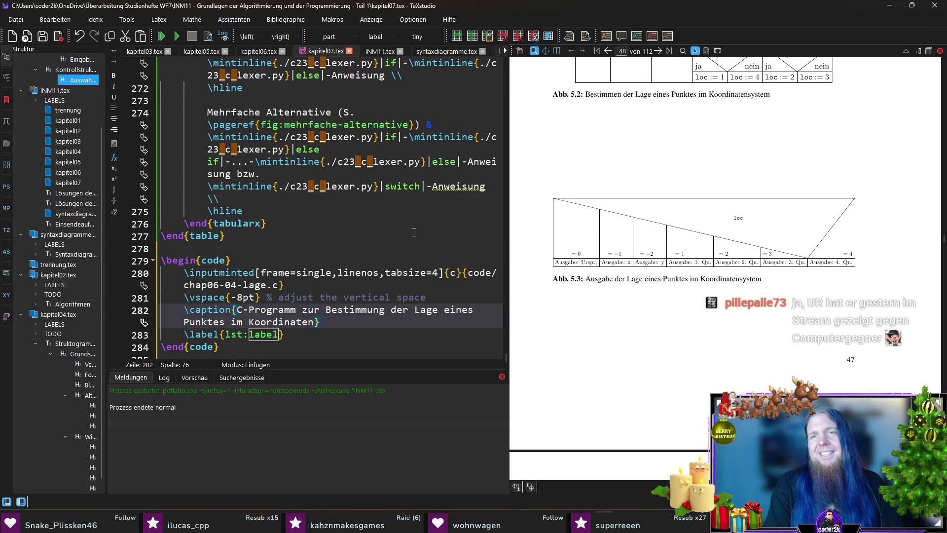
{"action": "type", "text": "system"}
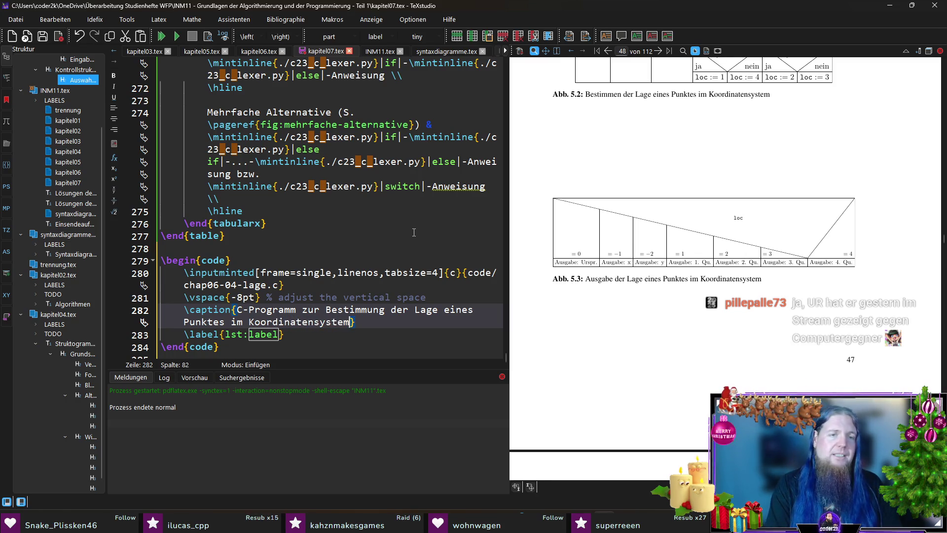
Label the listing lst:c-programm-zur-bestimmung-der-lage-eines-punktes-im-koordinatensystem and save kapitel07.tex.
{"action": "key", "text": "ctrl+Right"}
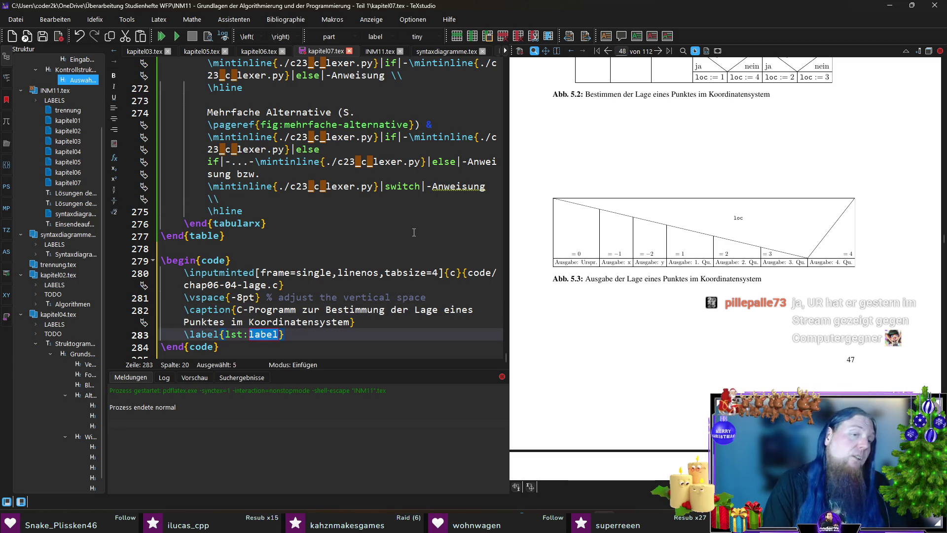
{"action": "type", "text": "c-programm-"}
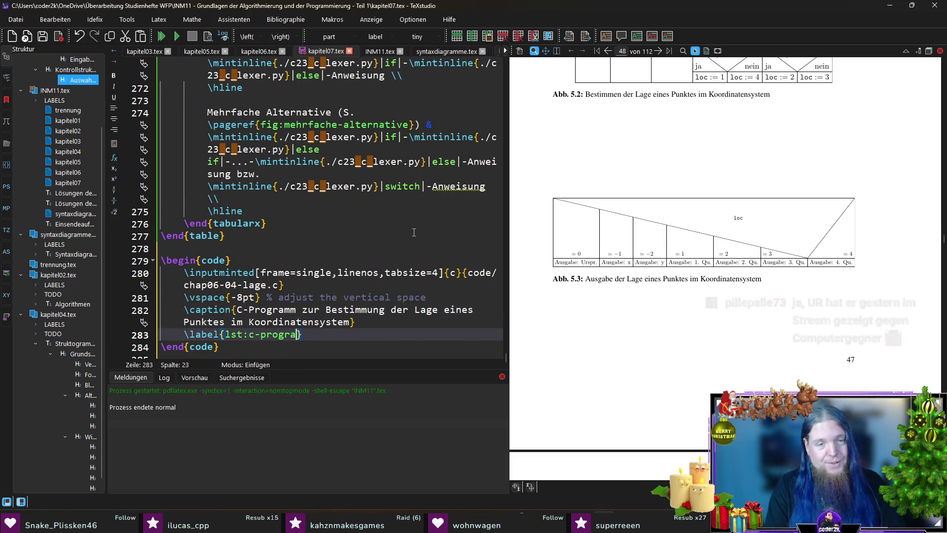
{"action": "type", "text": "zur-bestimmung-der"}
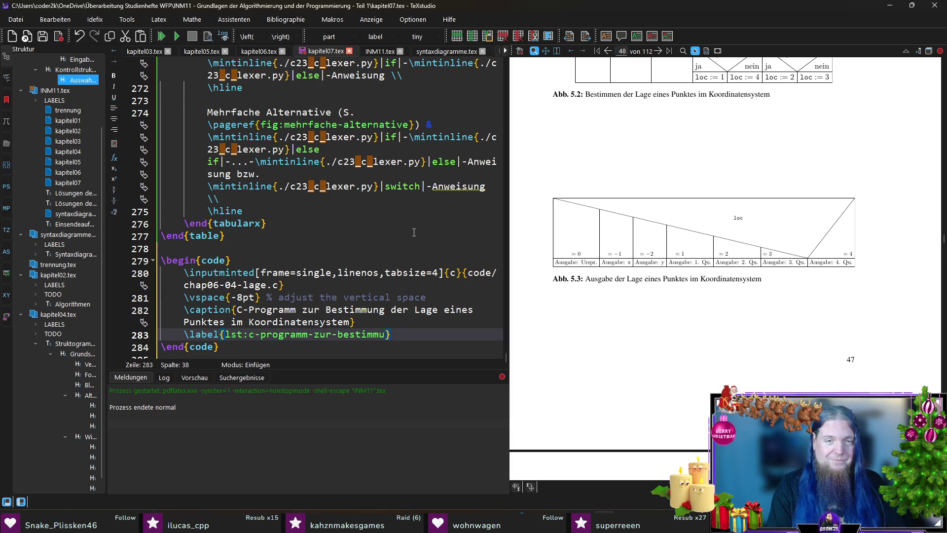
{"action": "type", "text": "-lage-eines-punktes-"}
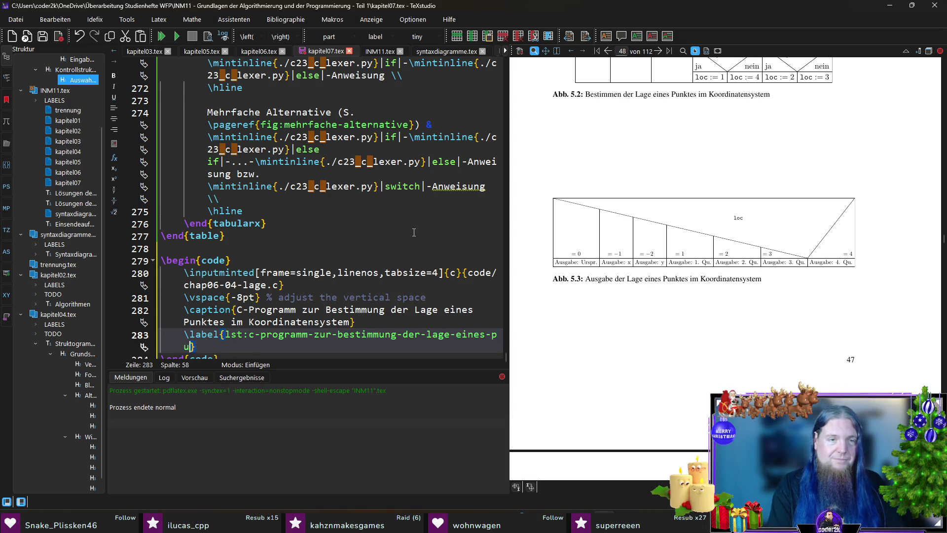
{"action": "type", "text": "im-kk"}
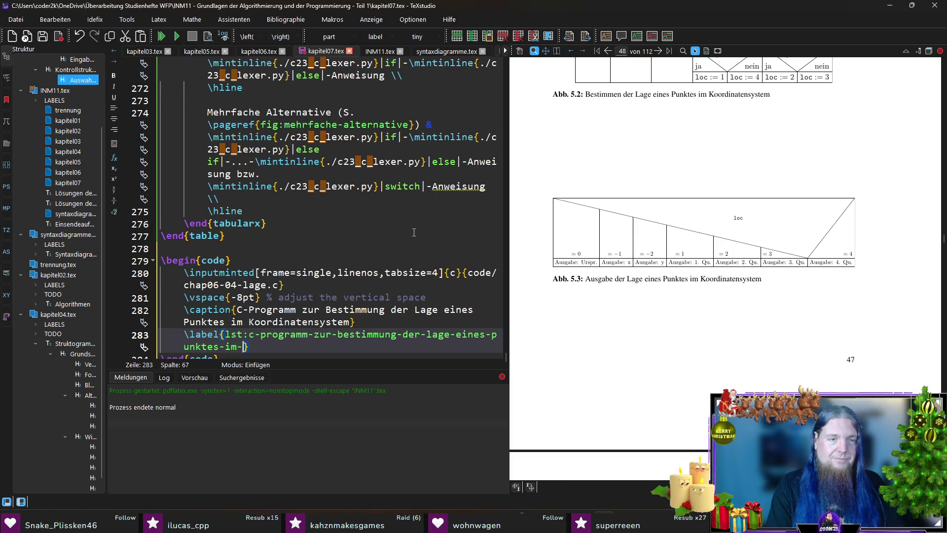
{"action": "key", "text": "BackSpace"}
{"action": "type", "text": "oordinatensystem"}
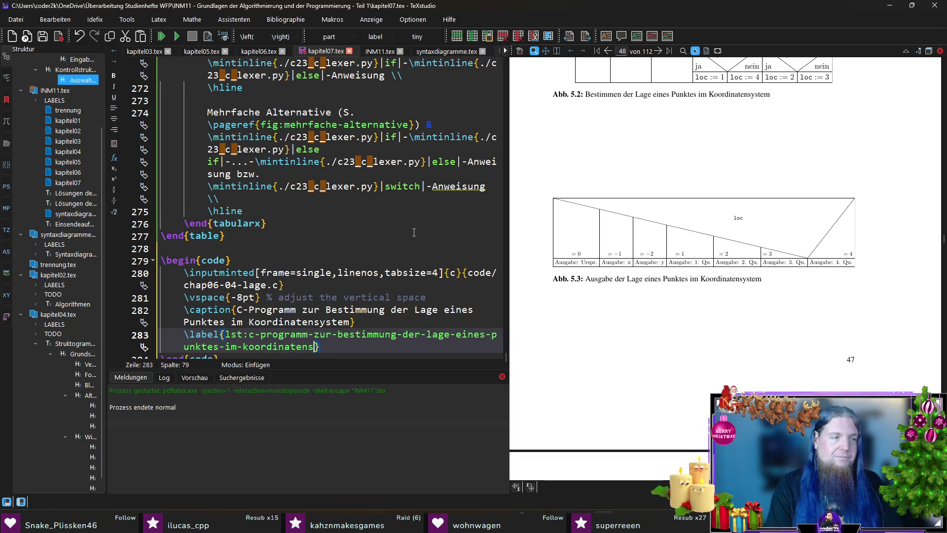
{"action": "key", "text": "ctrl+s"}
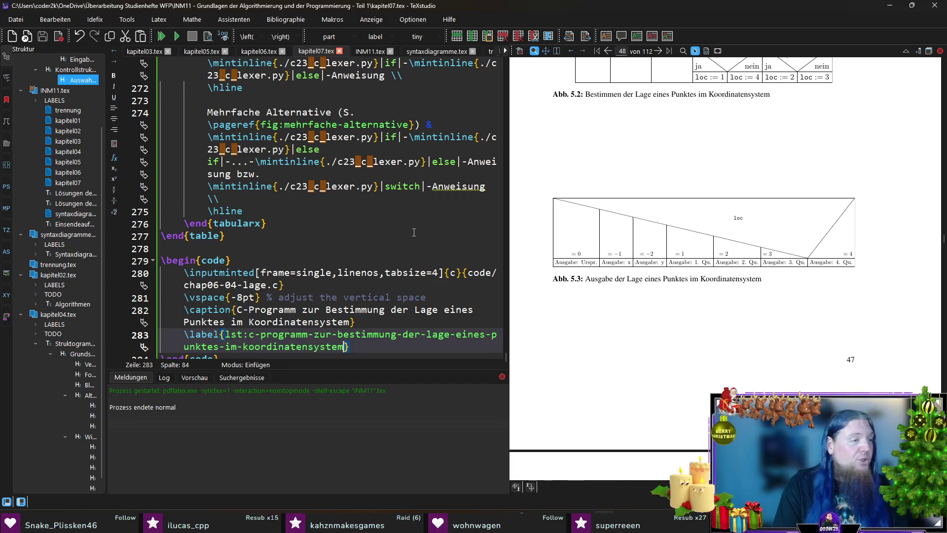
{"action": "key", "text": "Down"}
{"action": "key", "text": "Down"}
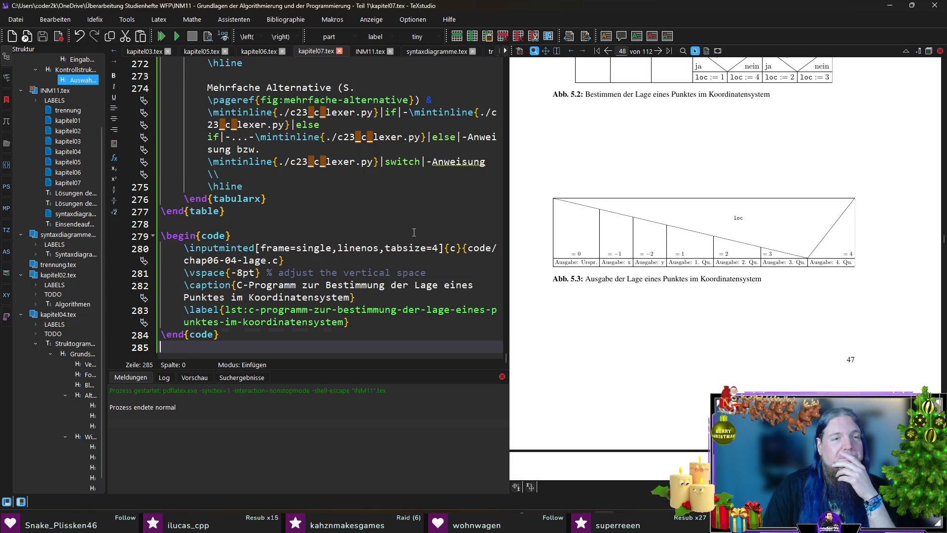
{"action": "key", "text": "Up"}
{"action": "key", "text": "Up"}
{"action": "key", "text": "Up"}
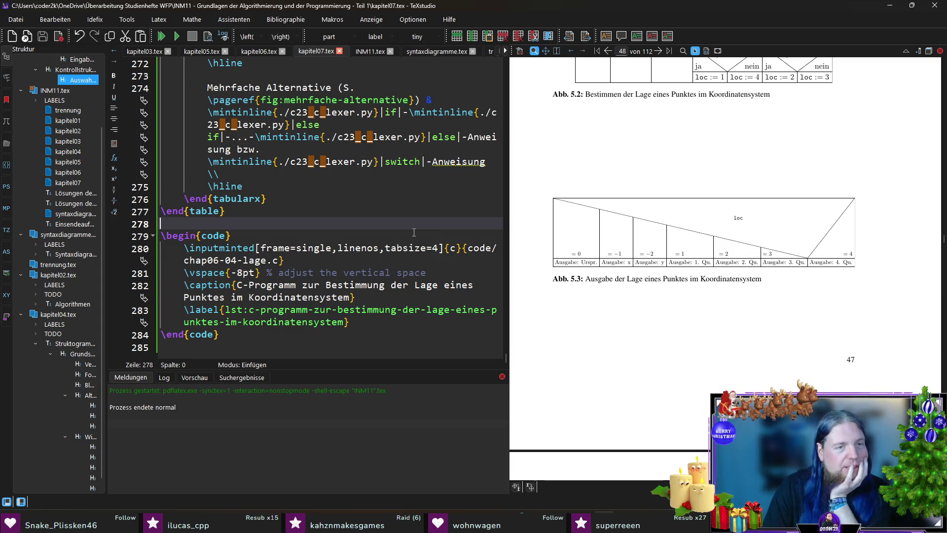
{"action": "key", "text": "Down"}
{"action": "key", "text": "Down"}
{"action": "key", "text": "Down"}
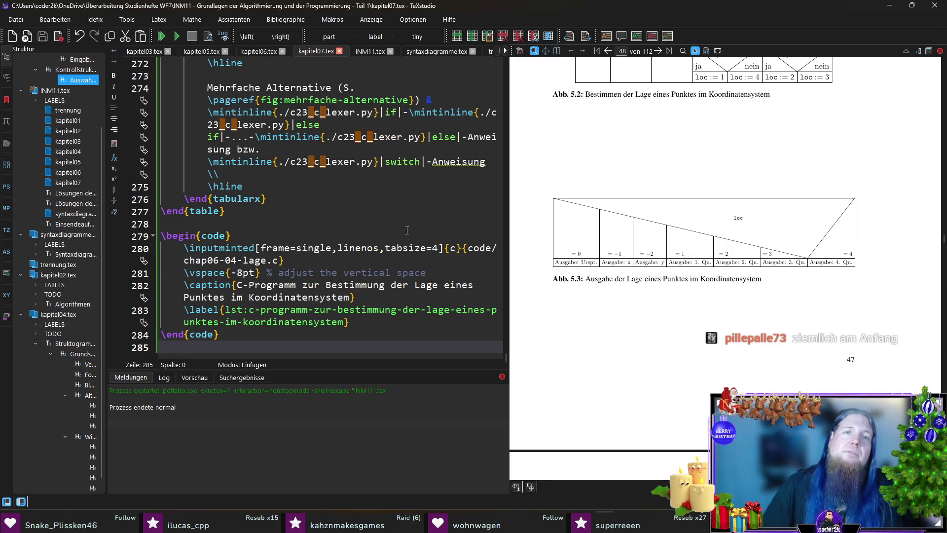
{"action": "scroll", "coordinate": [407, 230], "scroll_direction": "up", "scroll_amount": 6}
{"action": "scroll", "coordinate": [407, 230], "scroll_direction": "down", "scroll_amount": 5}
{"action": "left_click", "coordinate": [191, 259]}
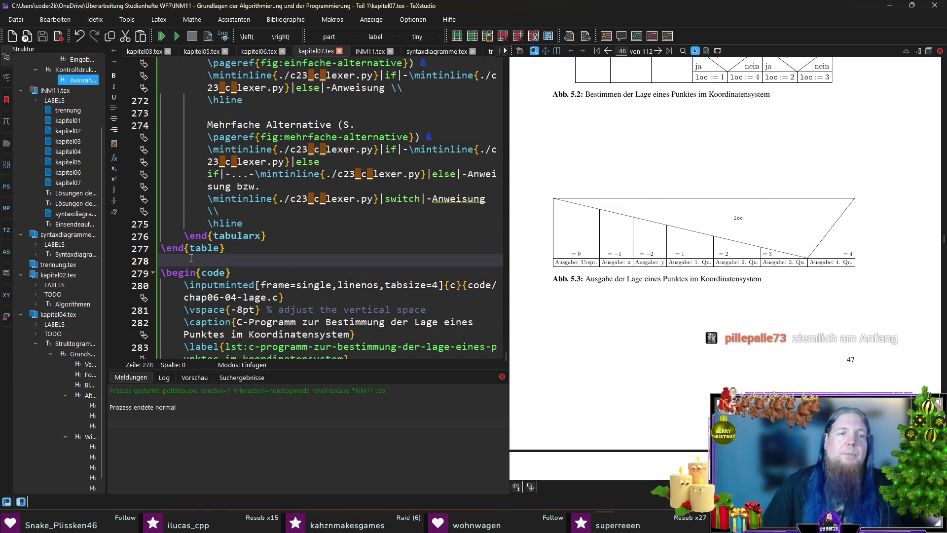
Above the listing, start 'In Kapitel \ref{chap:ausgewaehlte-beispiele-prozeduraler-algorithmen}' on a fresh line.
{"action": "key", "text": "Return"}
{"action": "key", "text": "Return"}
{"action": "key", "text": "Up"}
{"action": "type", "text": "In Kapitel "}
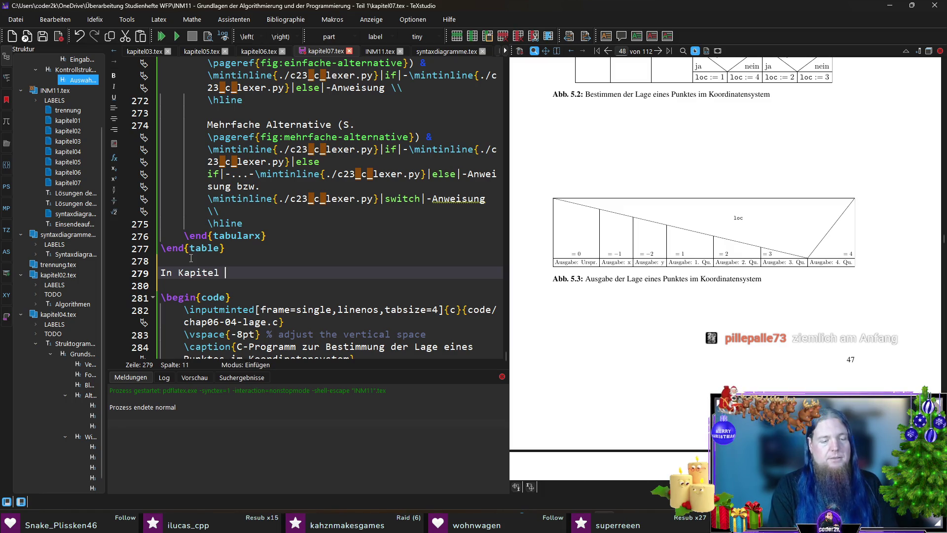
{"action": "type", "text": "\ref{chap:"}
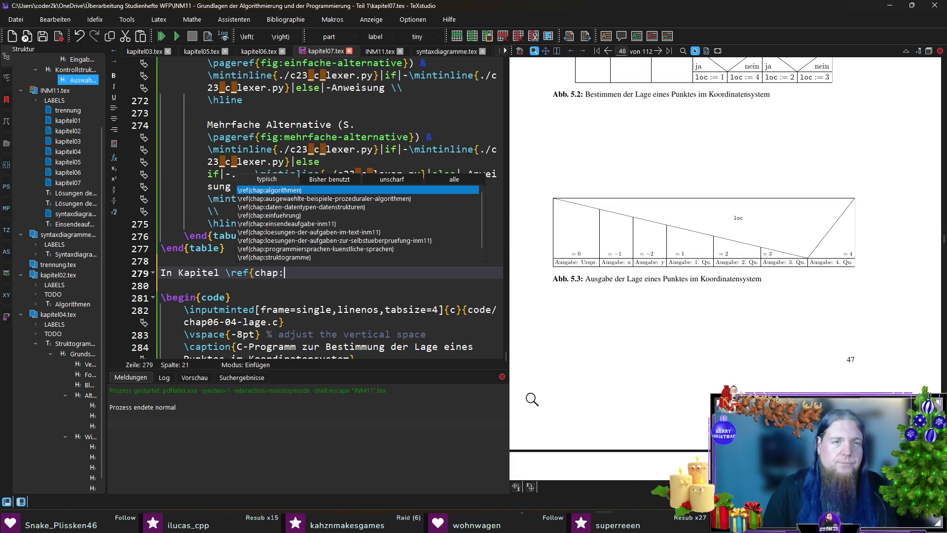
{"action": "key", "text": "Down"}
{"action": "key", "text": "Return"}
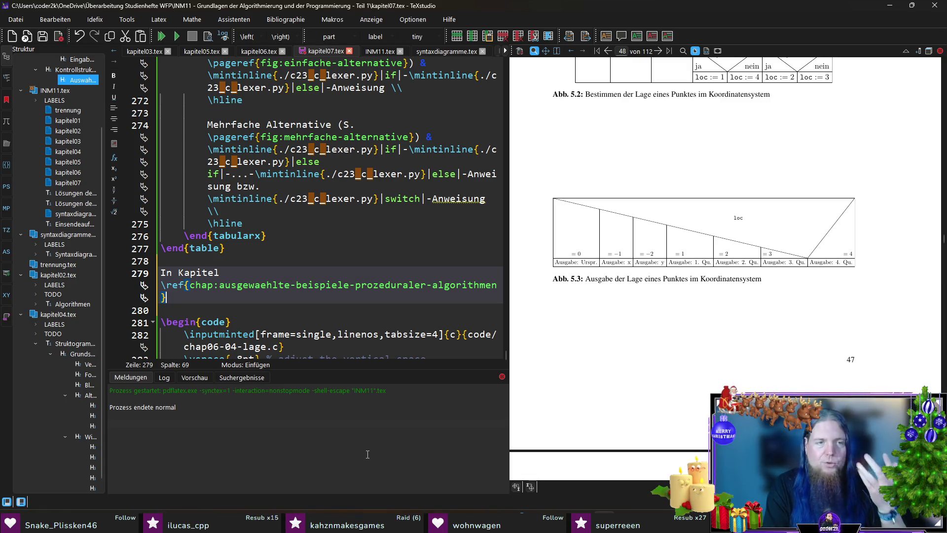
Continue the sentence with 'zeigen die Abbildungen \ref{f' to reference the figures.
{"action": "type", "text": " haben"}
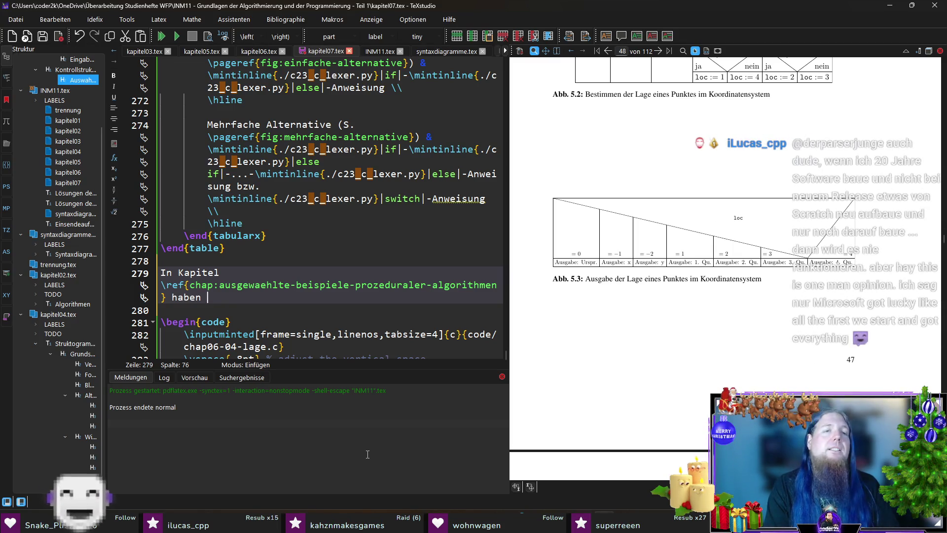
{"action": "key", "text": "ctrl+shift+Left"}
{"action": "type", "text": "zeigen die Struktogramme"}
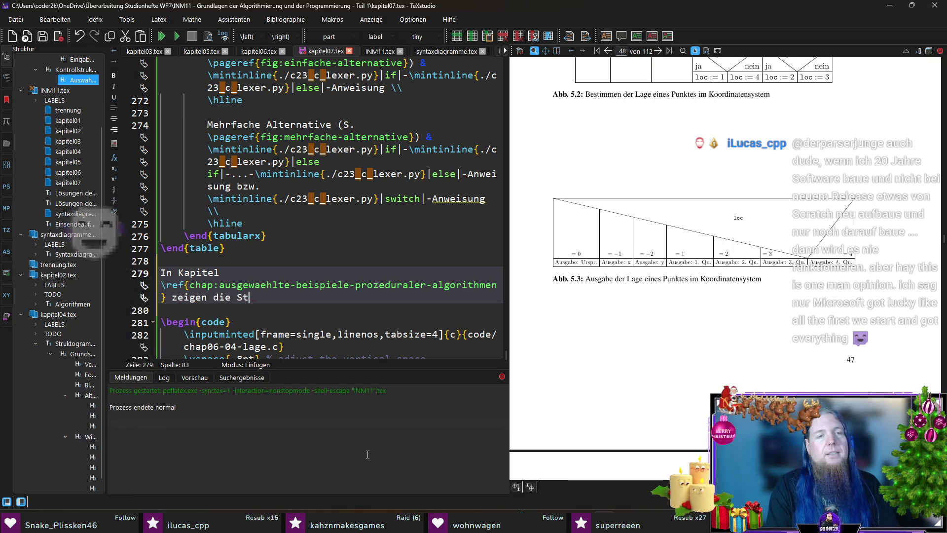
{"action": "key", "text": "BackSpace"}
{"action": "key", "text": "BackSpace"}
{"action": "key", "text": "BackSpace"}
{"action": "type", "text": "Abb."}
{"action": "key", "text": "BackSpace"}
{"action": "type", "text": "ildungen "}
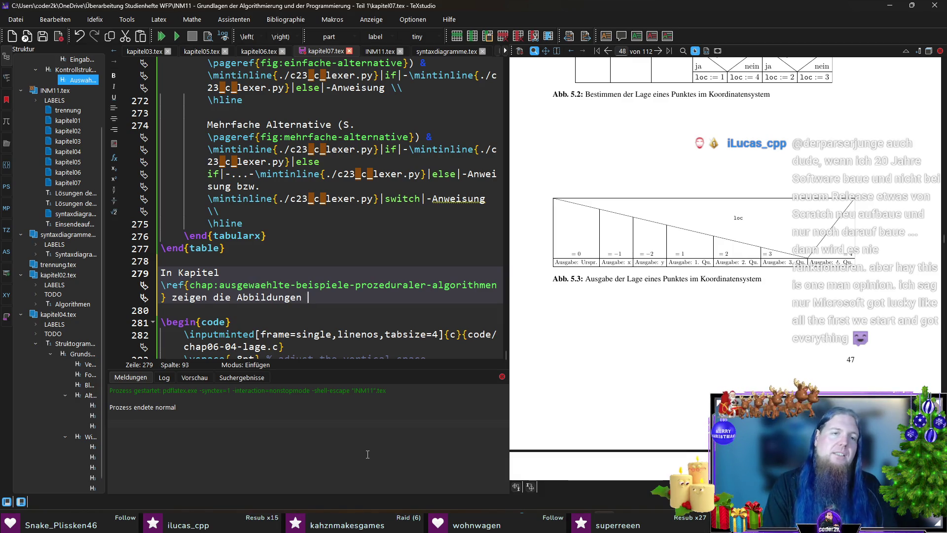
{"action": "type", "text": "\ref{"}
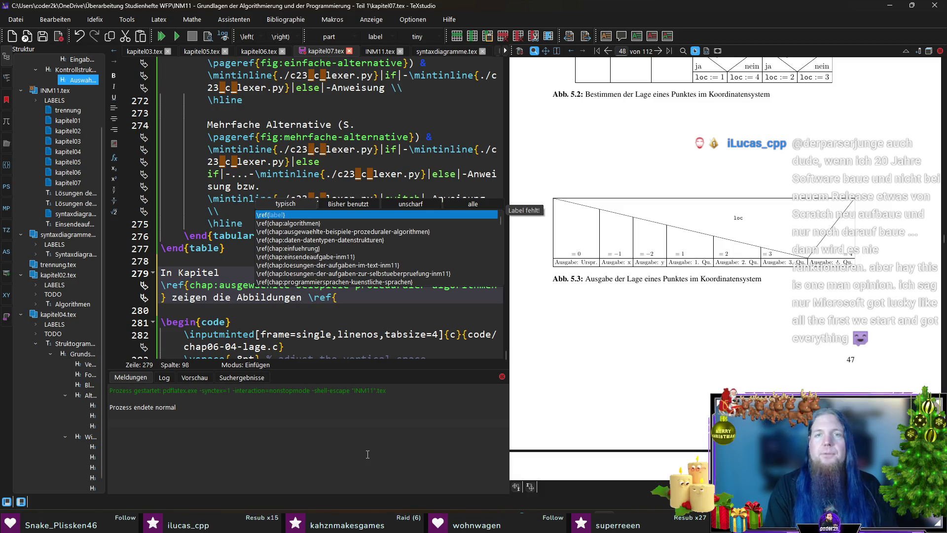